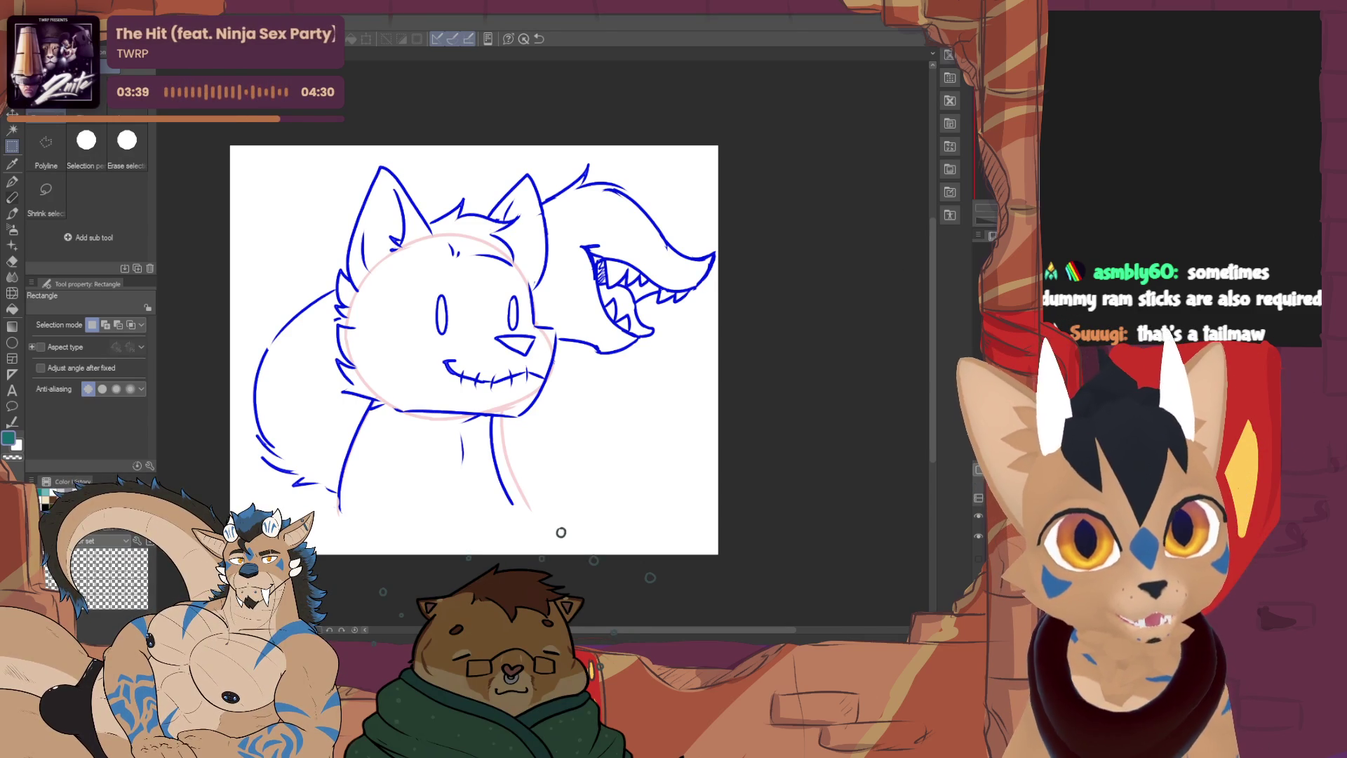
Switch to the blank canvas document and pick the sketching pen
key(ctrl+Tab)
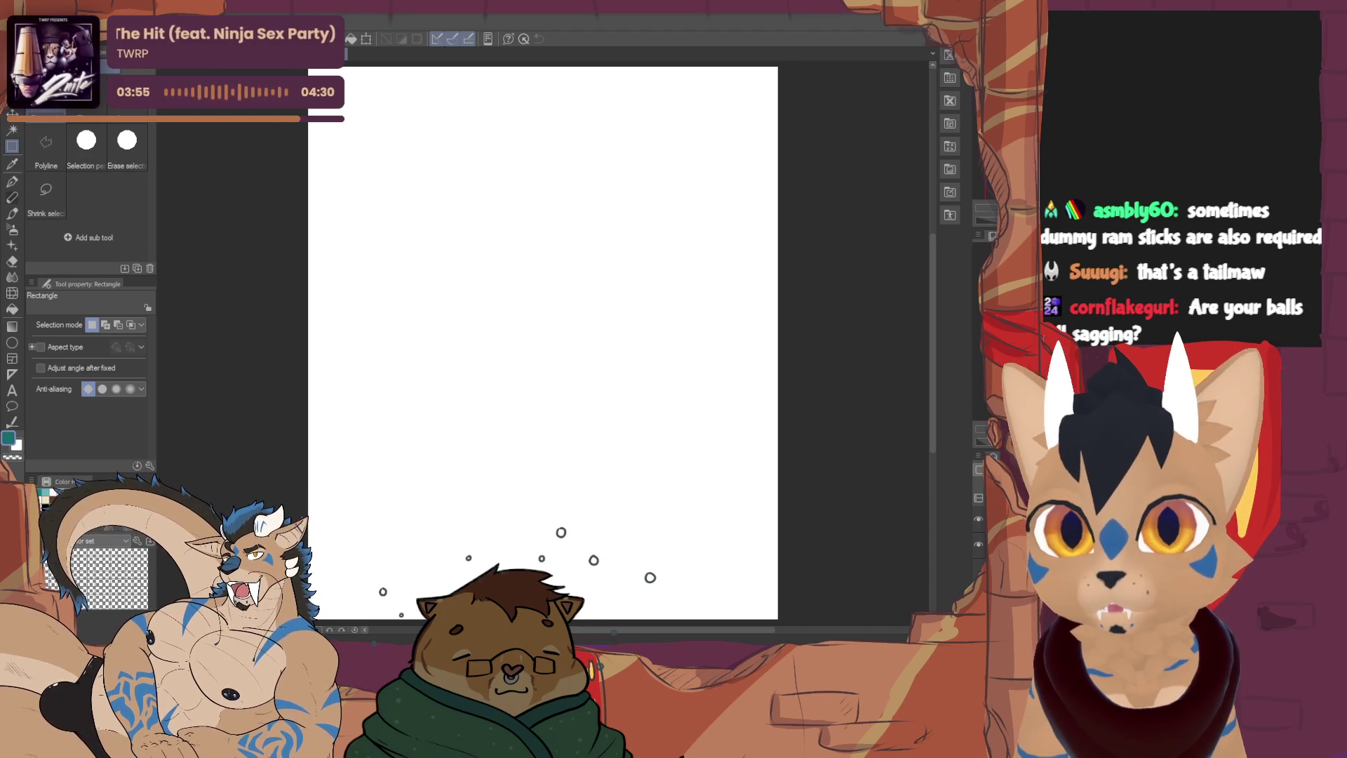
click(12, 197)
Sketch a red ear-shaped tail-head outline with inner and lower marks
click(44, 493)
scroll(133, 320, up, 4)
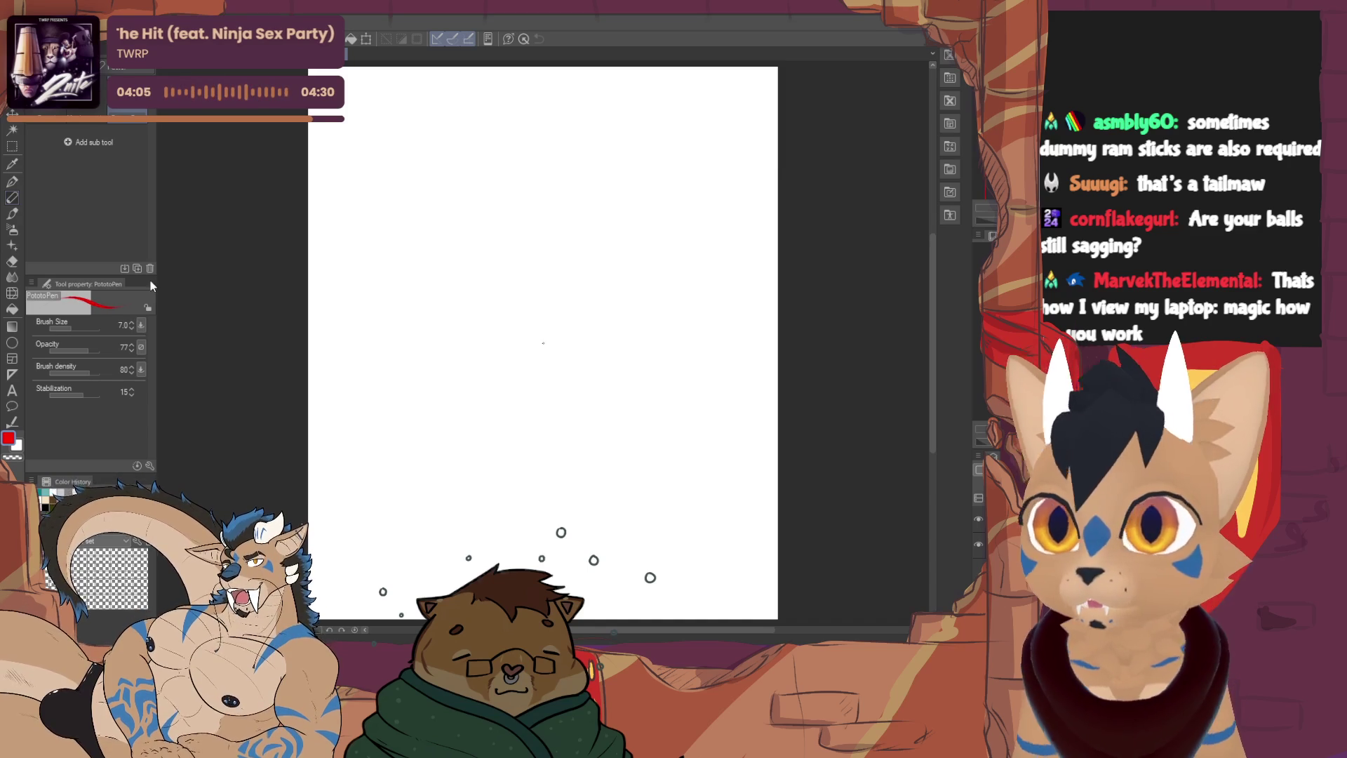
mouse_move(483, 218)
mouse_down()
mouse_move(416, 215)
mouse_move(457, 260)
mouse_up()
drag(438, 232, 457, 246)
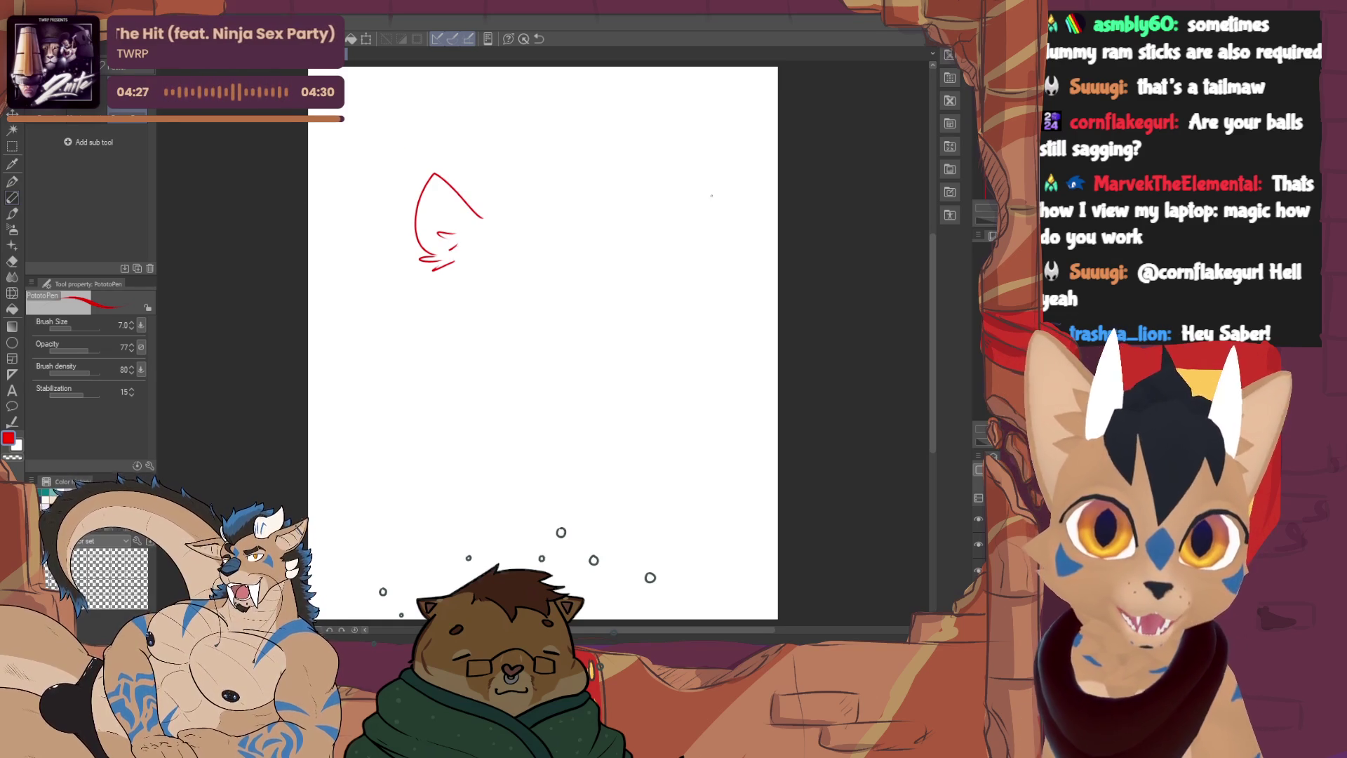
Paste the potted-plant reference beside the sketch and zoom in on both
key(ctrl+plus)
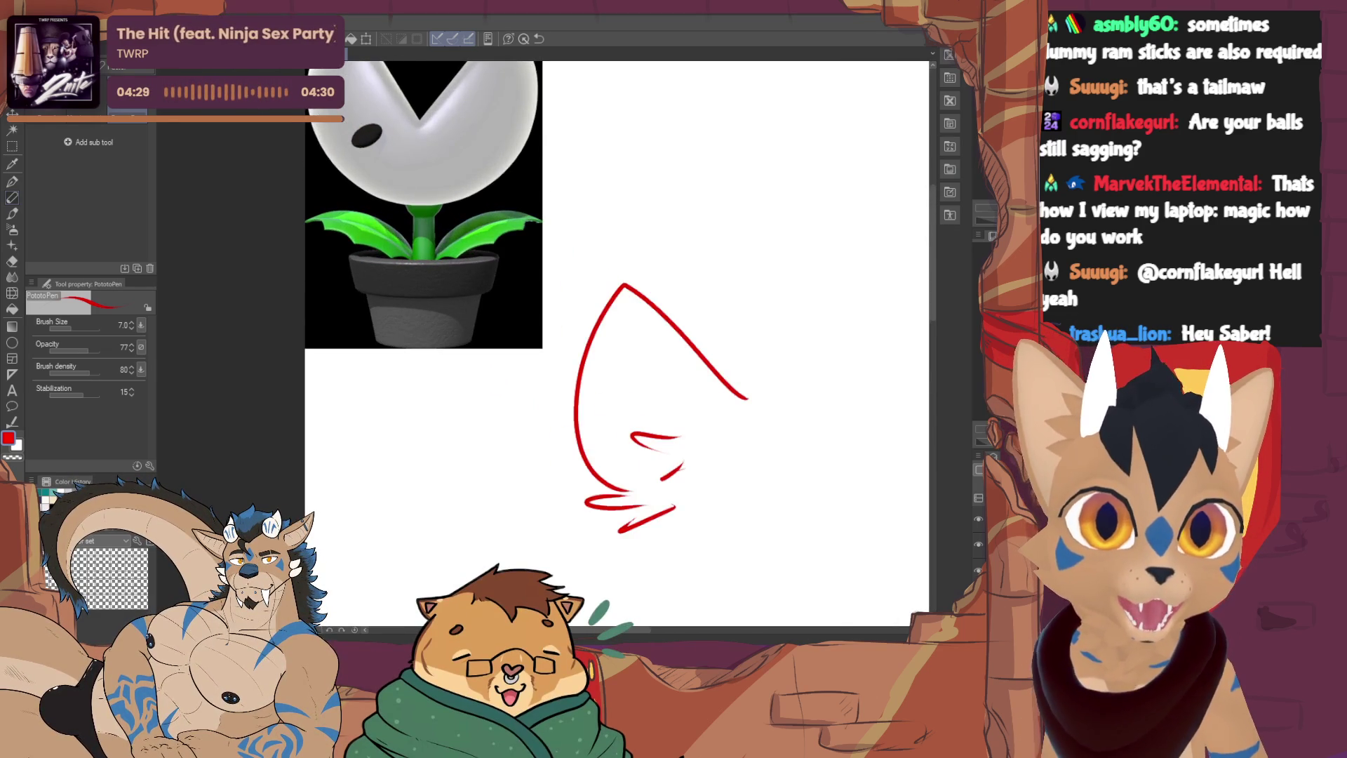
key(ctrl+plus)
scroll(414, 354, down, 1)
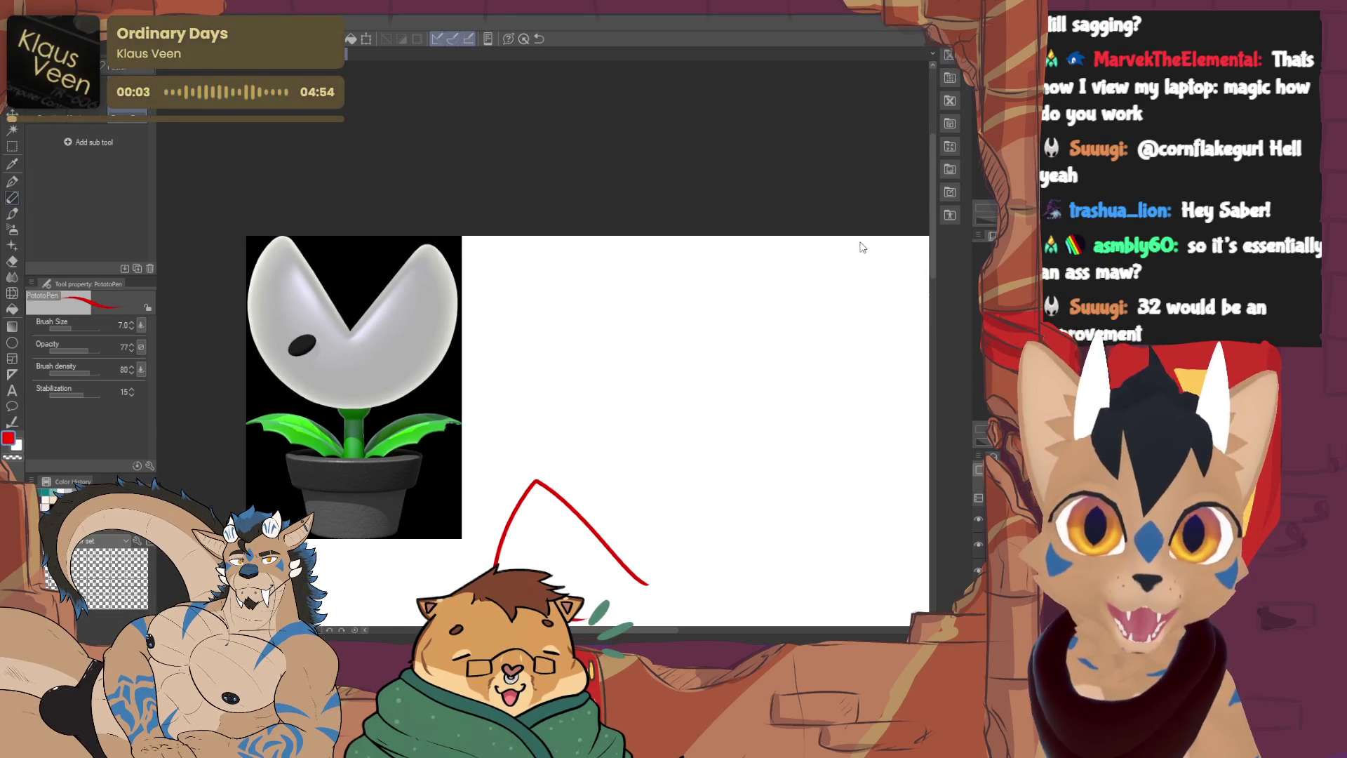
Rotate the plant reference about 90° onto its side so its mouth faces right
key(ctrl+t)
mouse_move(356, 231)
mouse_down()
mouse_move(407, 229)
mouse_move(496, 301)
mouse_move(505, 351)
mouse_move(483, 407)
mouse_up()
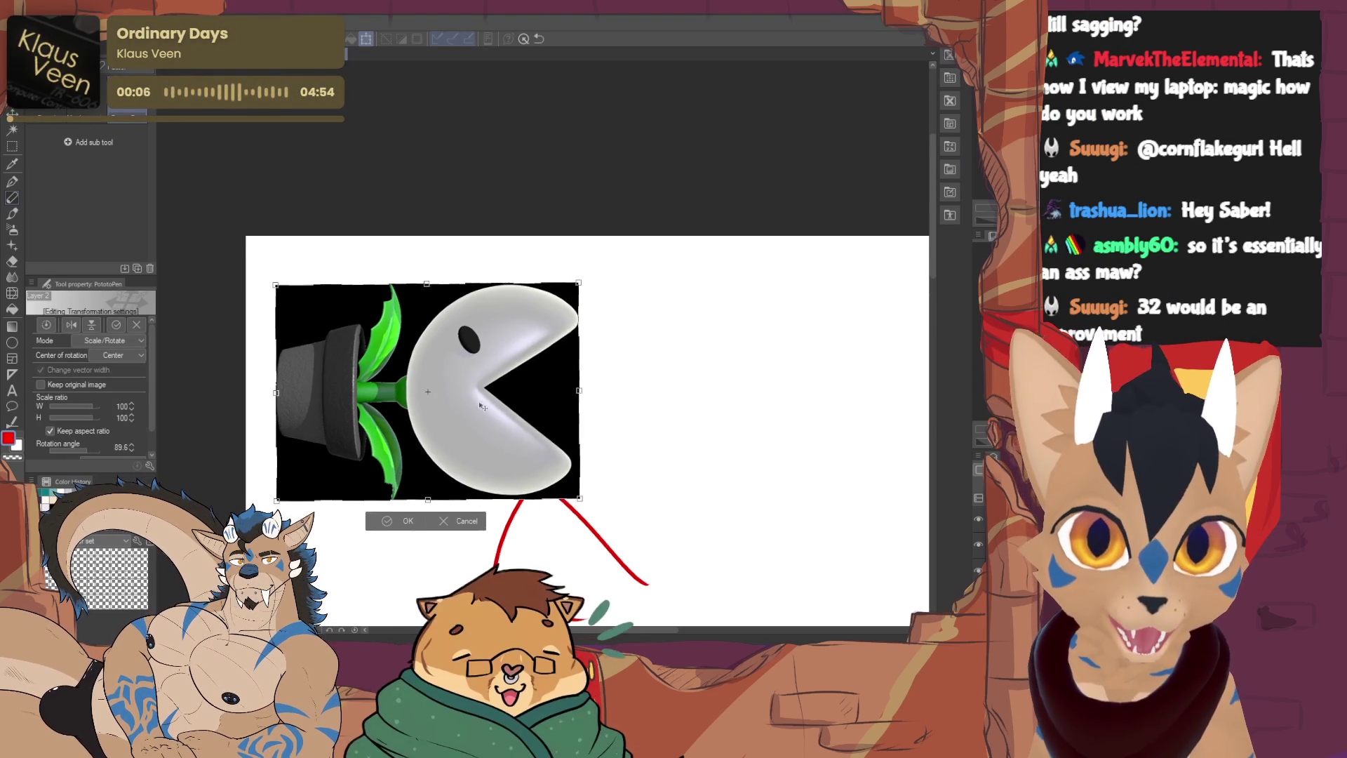
click(403, 521)
mouse_move(550, 613)
mouse_down()
mouse_move(561, 533)
mouse_move(507, 517)
mouse_move(522, 517)
mouse_up()
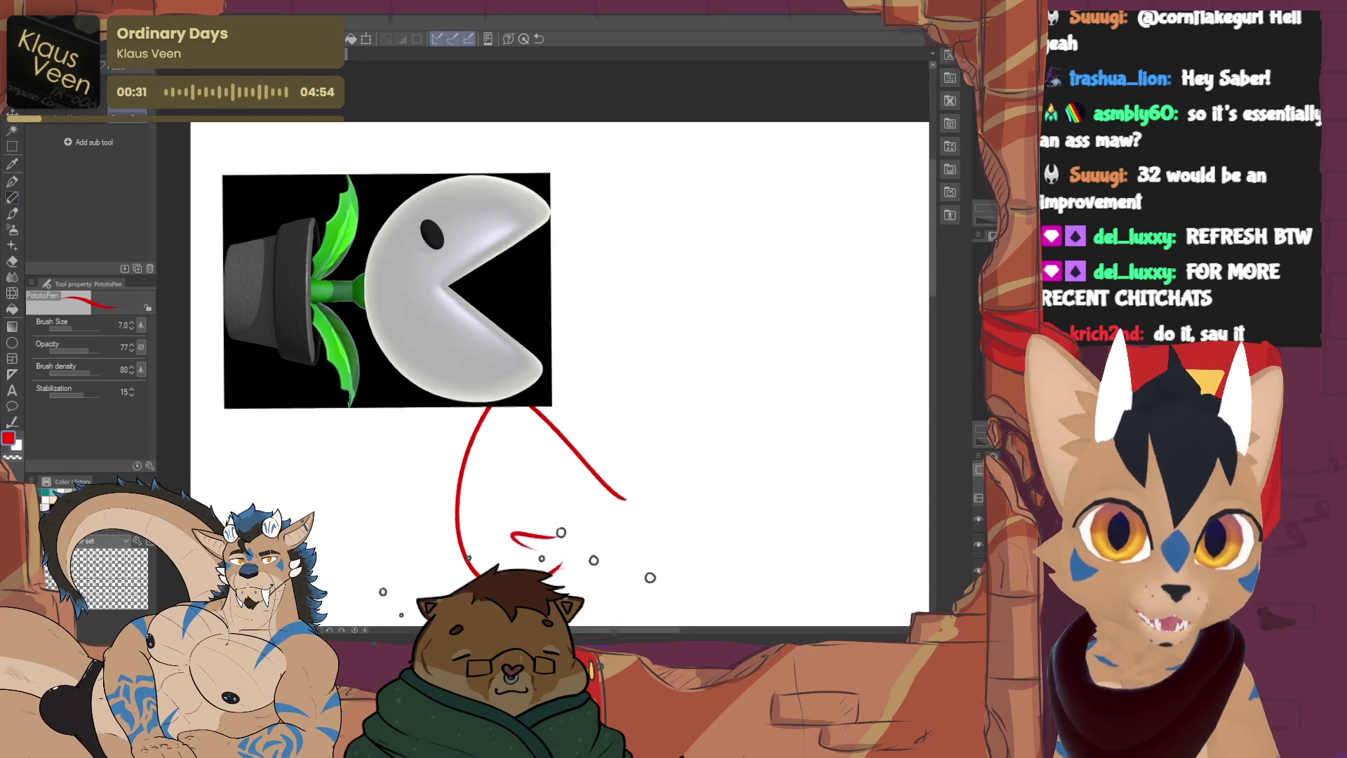
Start a Ctrl+T transform on the red sketch and drag it to a new spot
scroll(876, 243, down, 3)
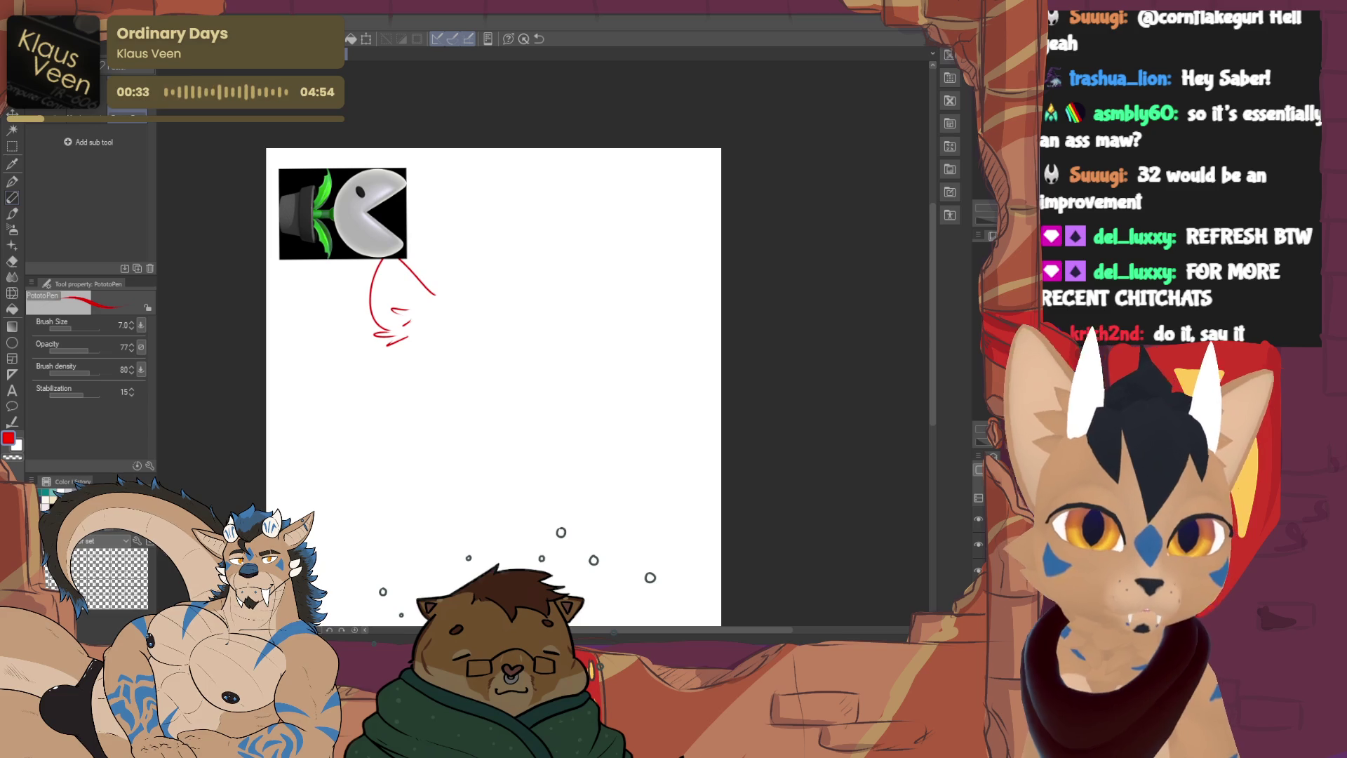
key(ctrl+t)
mouse_move(437, 303)
mouse_down()
mouse_move(469, 349)
mouse_move(568, 267)
mouse_up()
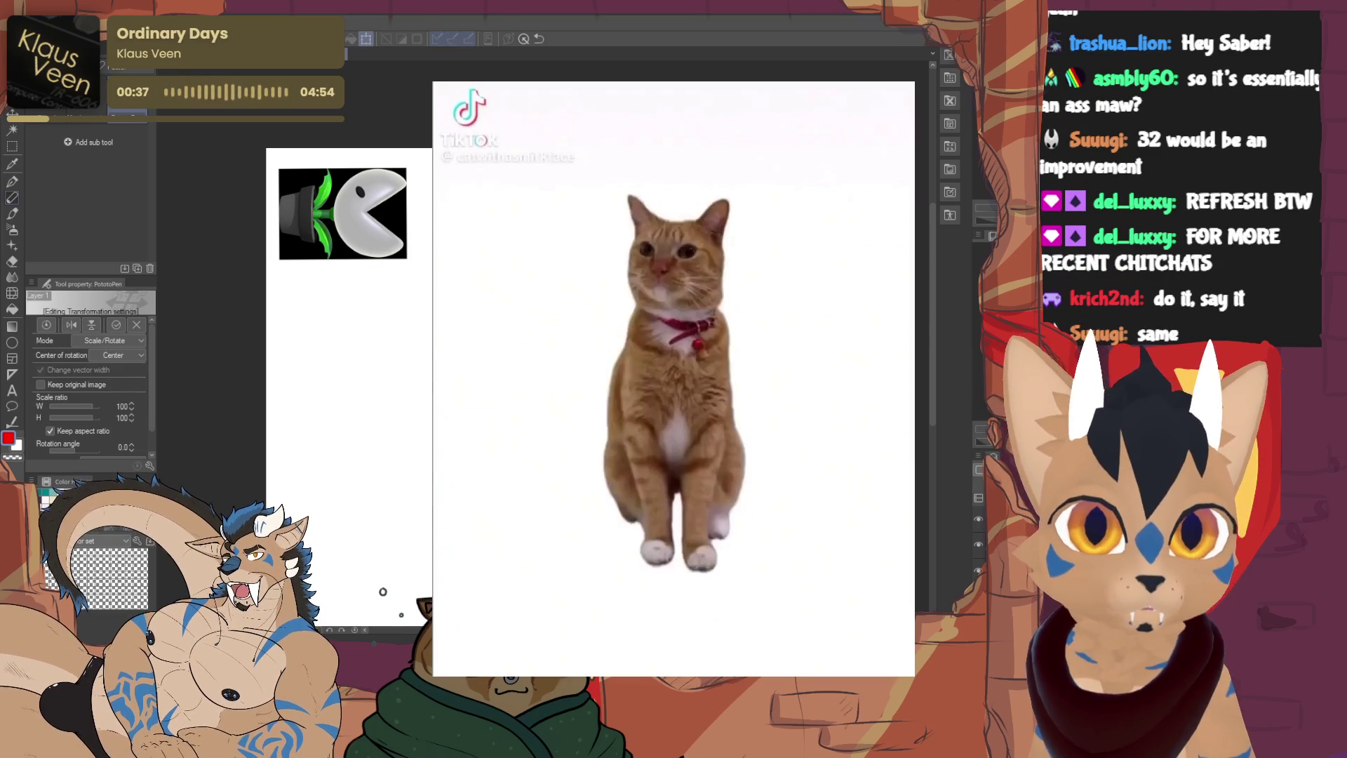
Commit the red sketch's move right of the sideways plant reference
key(Return)
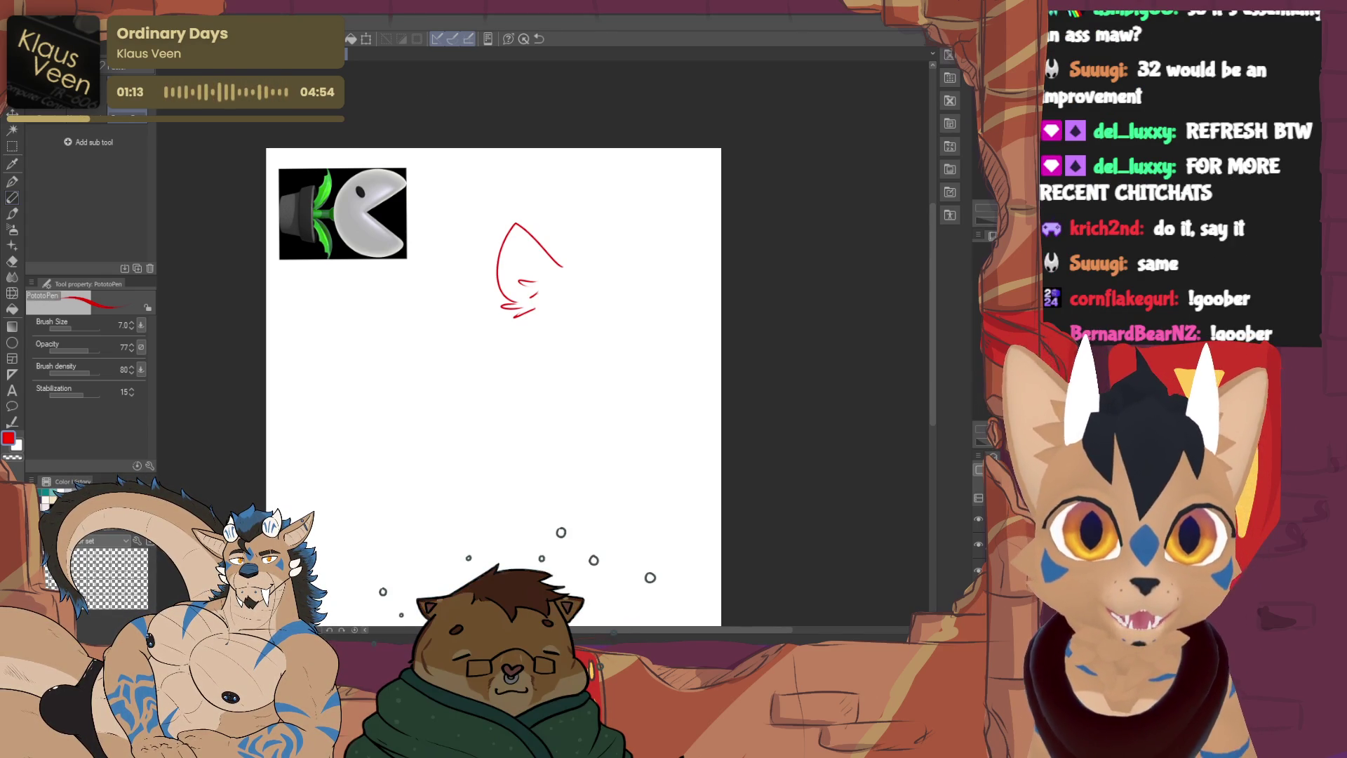
Switch back to the blue cat lineart document
key(ctrl+Tab)
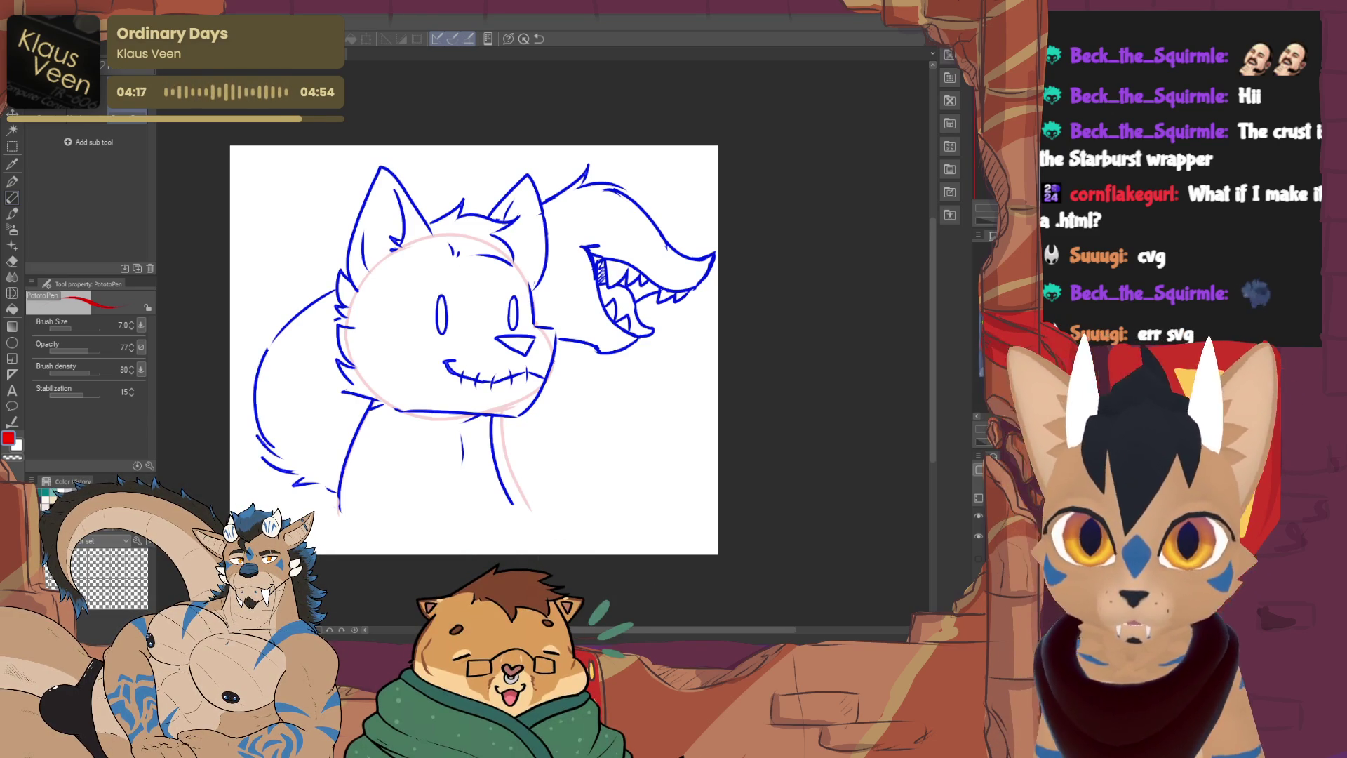
Hide the old blue lines and pink rough layer, showing the revised grinning-tail lineart
drag(562, 287, 695, 312)
click(978, 535)
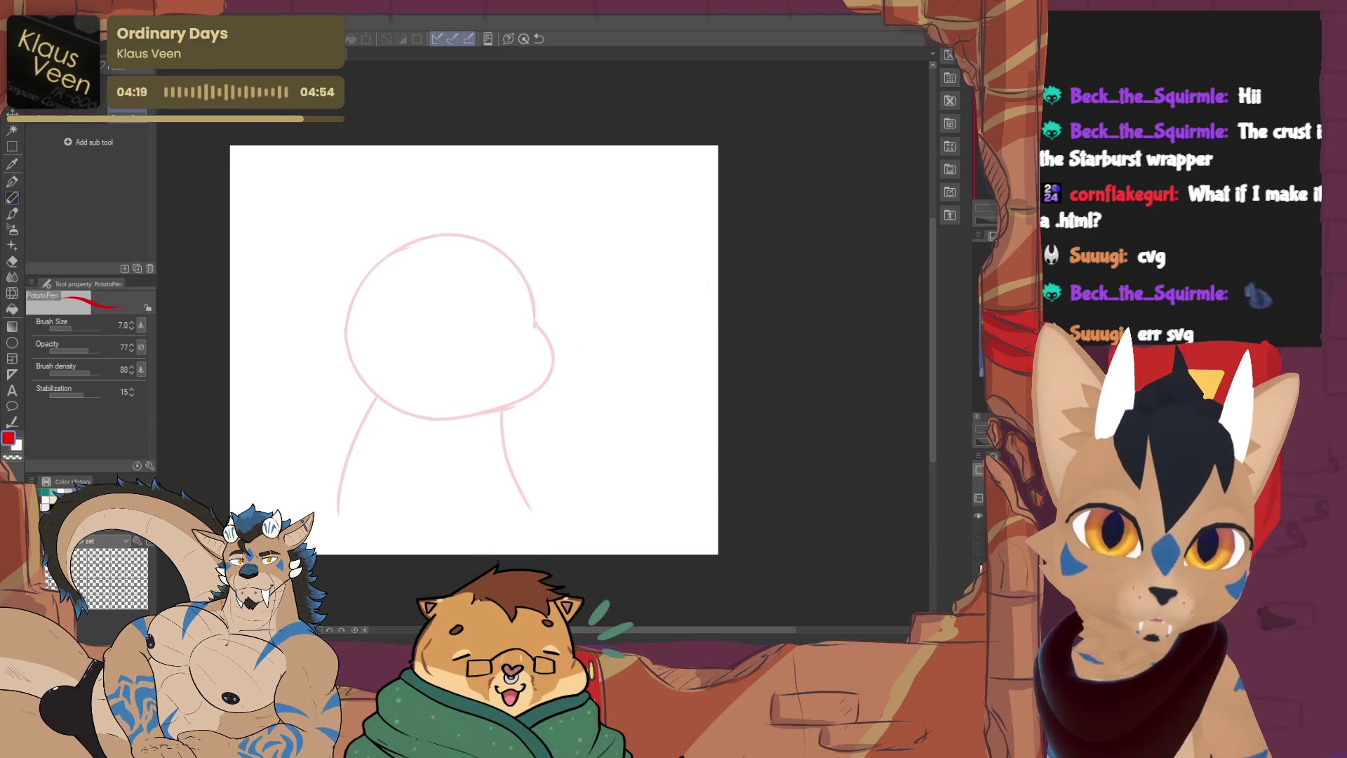
click(979, 558)
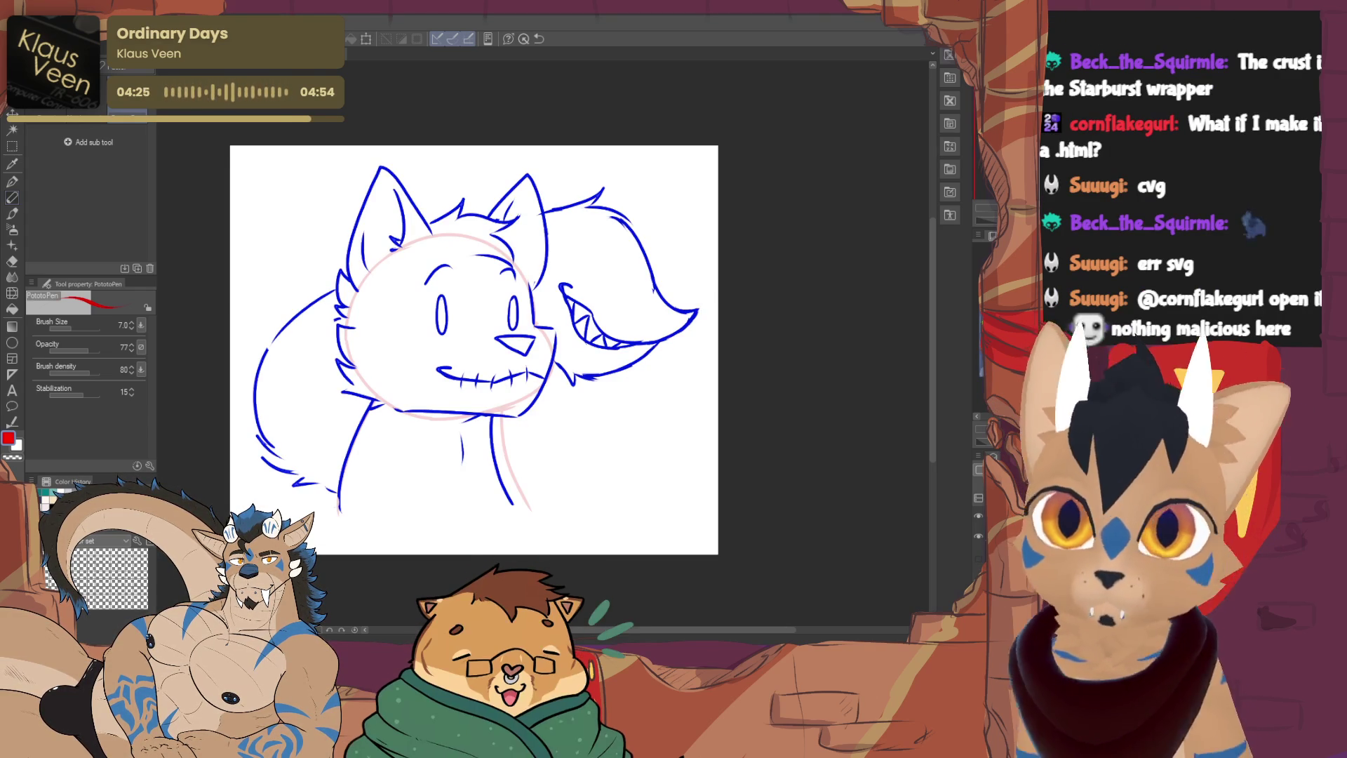
click(978, 516)
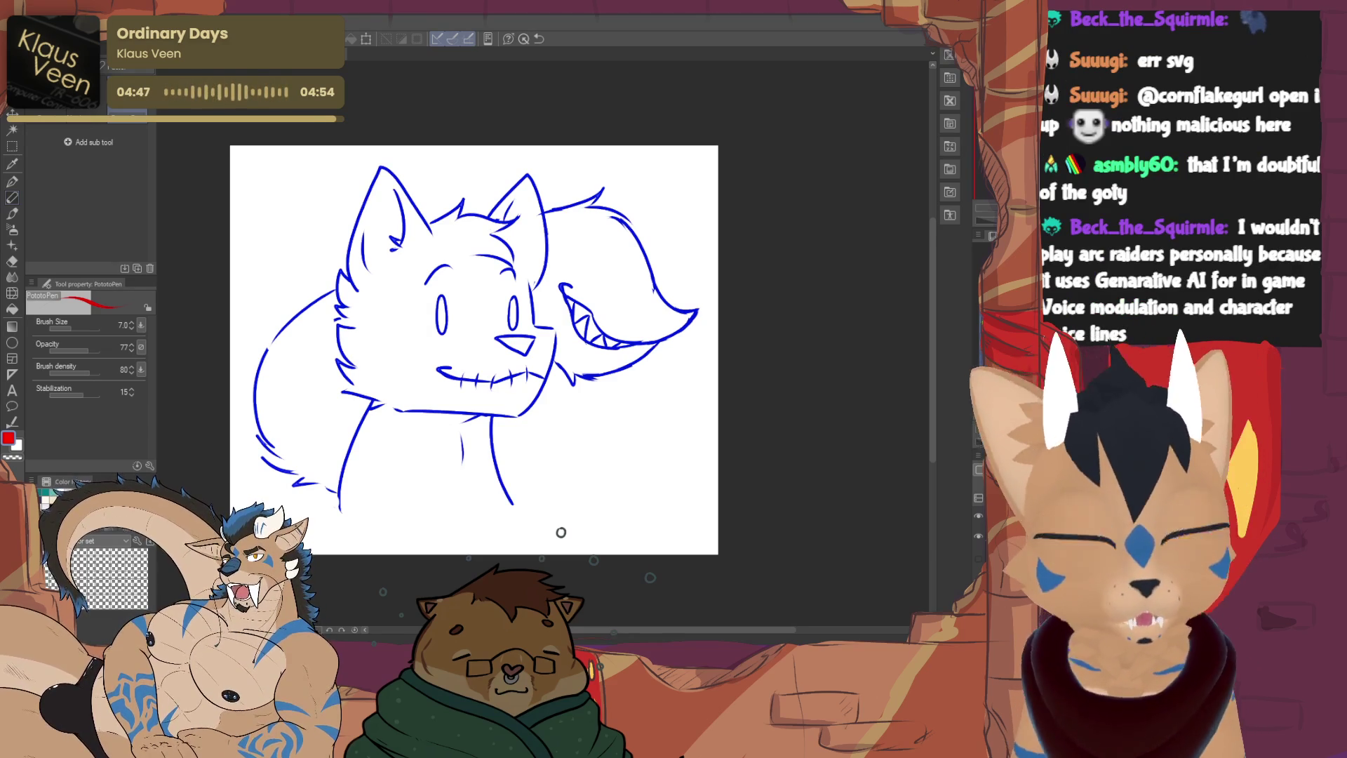
scroll(561, 533, down, 1)
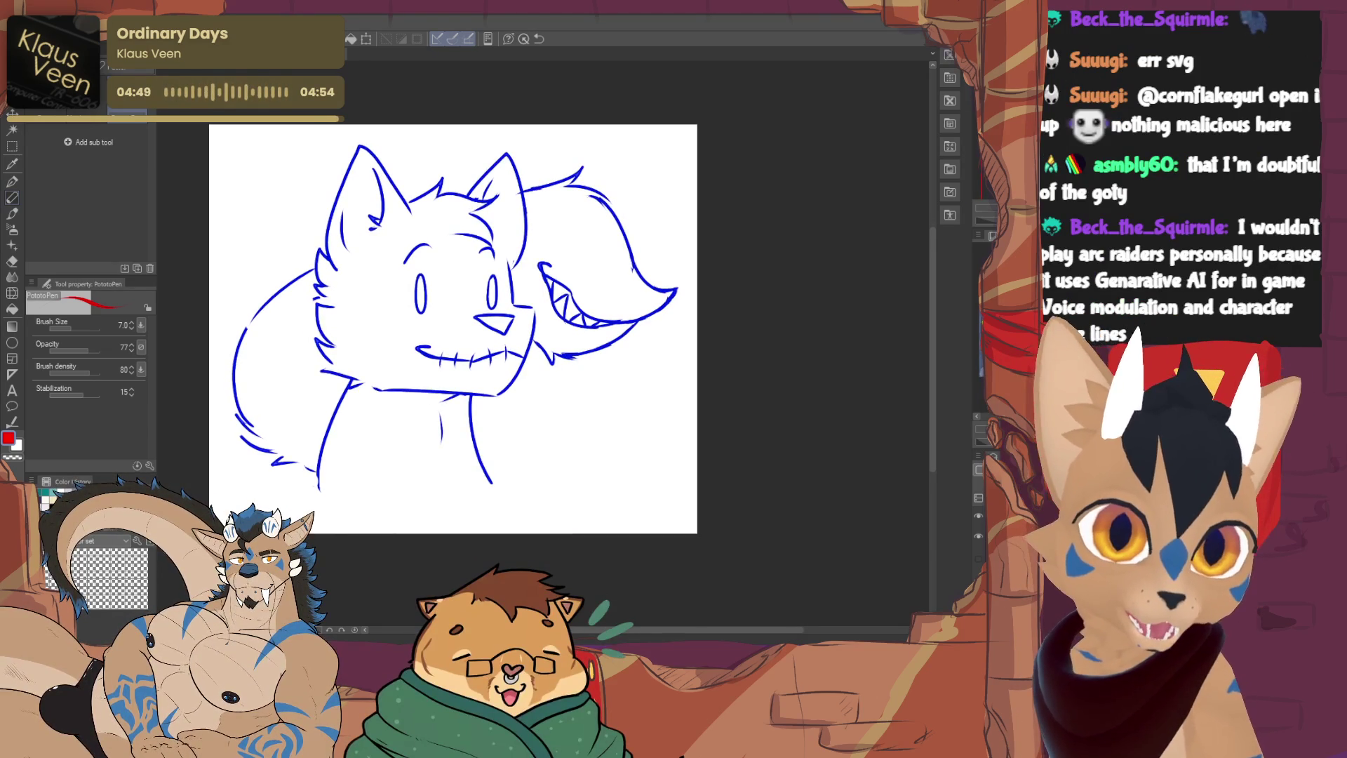
Fade the blue sketch into a faint guide and set the inking pen to size 14
key(ctrl+shift+n)
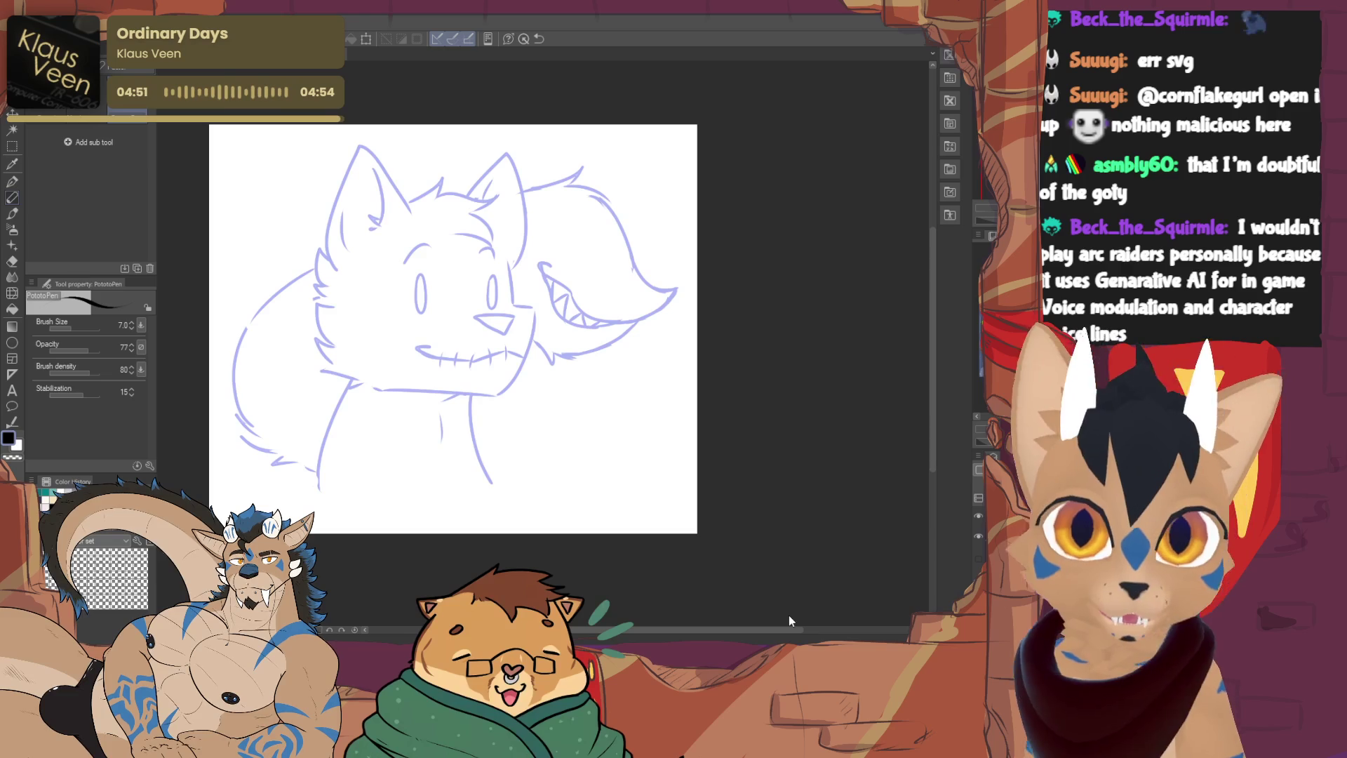
click(12, 181)
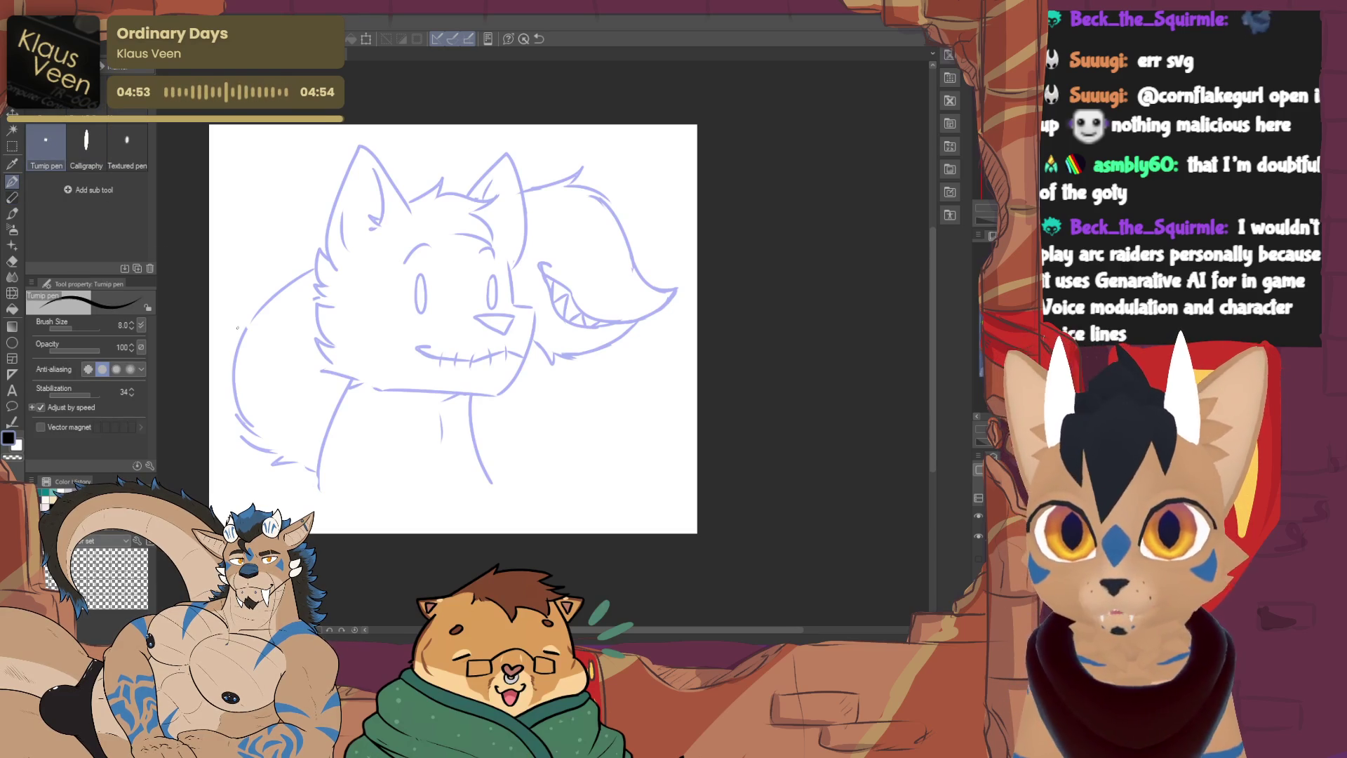
click(131, 322)
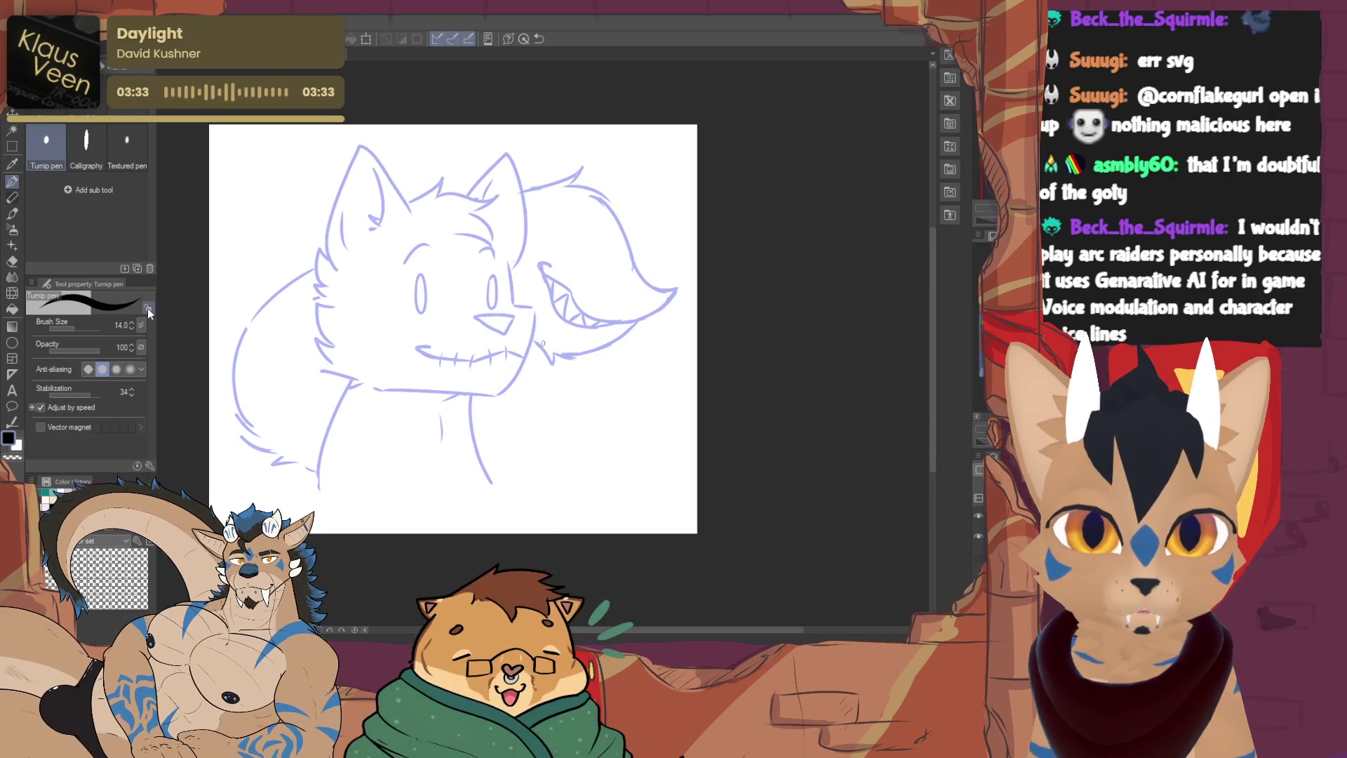
drag(353, 380, 319, 470)
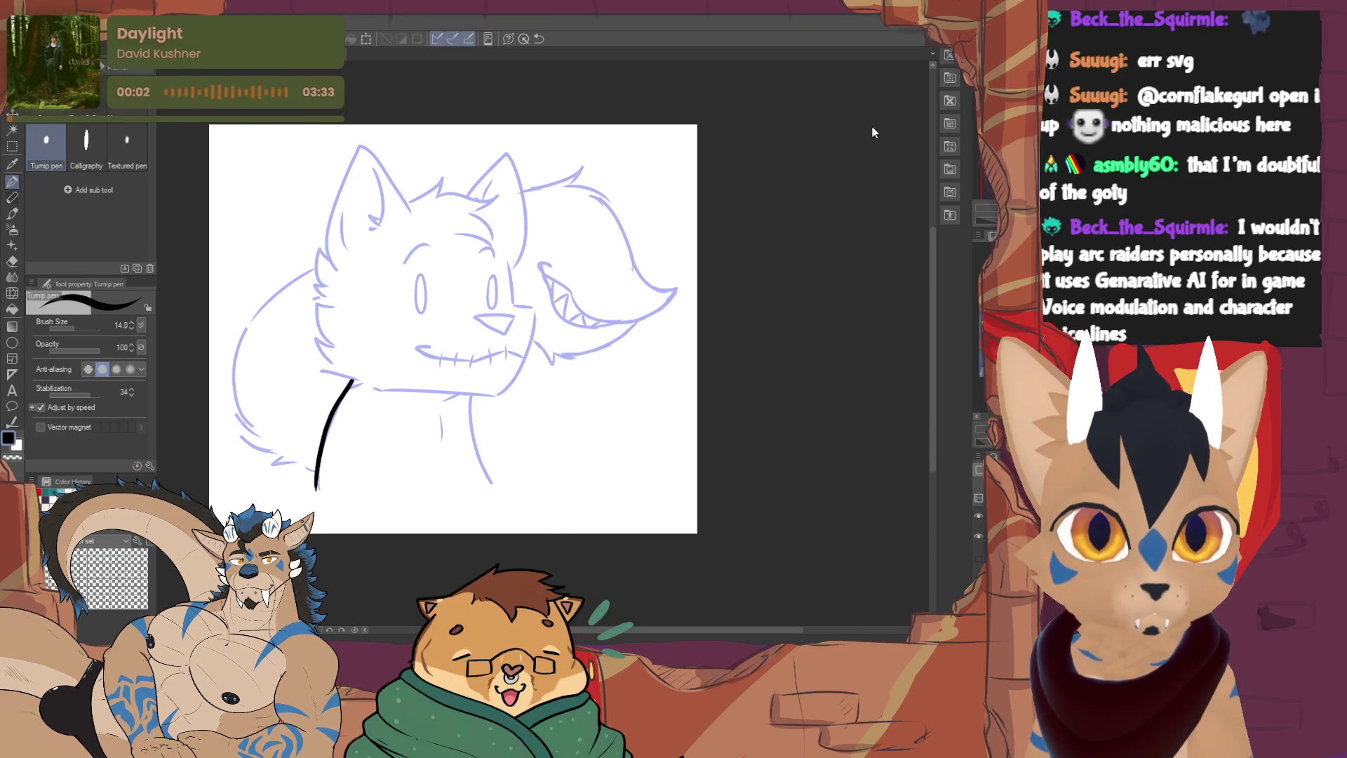
key(ctrl+z)
scroll(547, 337, up, 3)
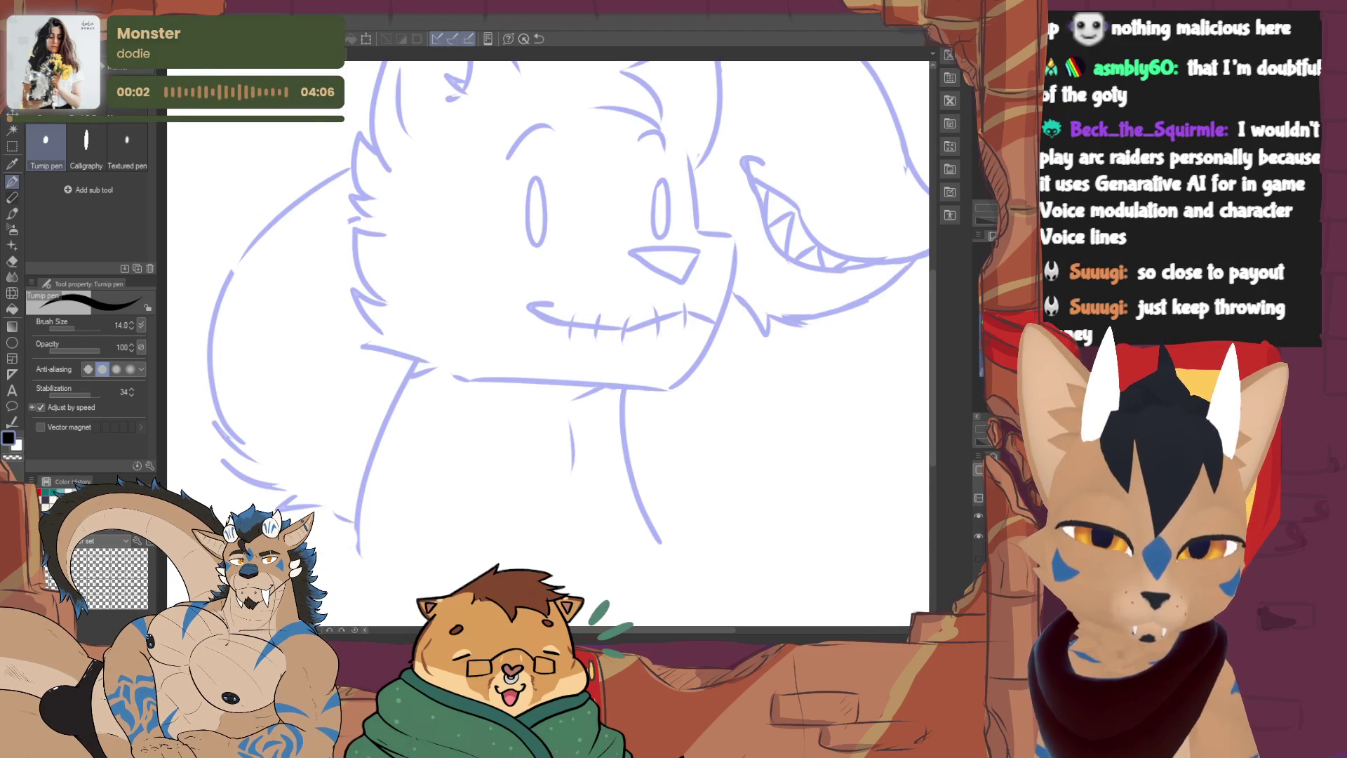
scroll(547, 344, down, 3)
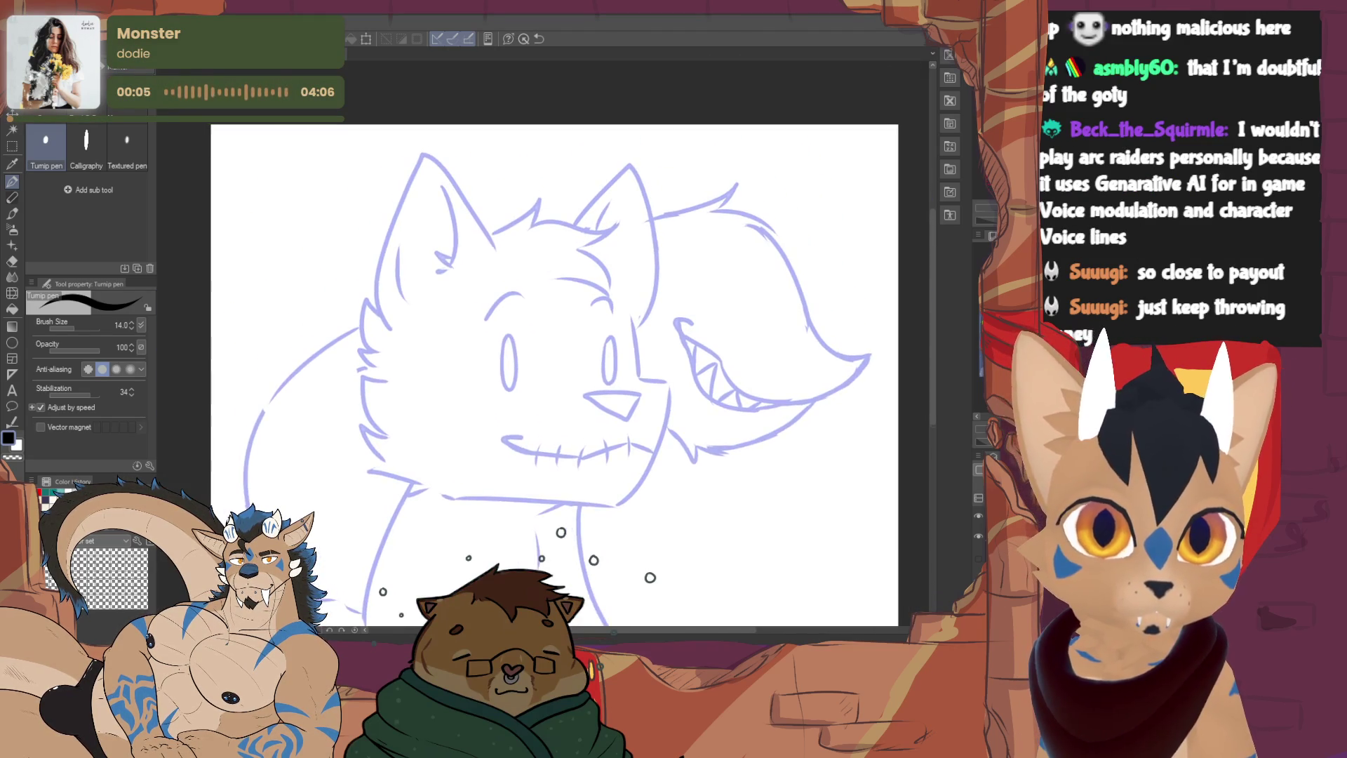
Ink the left ear edge, lower-left cheek fur tufts and right side of the face in black
mouse_move(420, 155)
mouse_down()
mouse_move(496, 246)
mouse_move(421, 150)
mouse_move(374, 242)
mouse_move(397, 316)
mouse_up()
key(ctrl+z)
key(ctrl+z)
mouse_move(420, 148)
mouse_down()
mouse_move(393, 184)
mouse_move(379, 376)
mouse_move(391, 426)
mouse_up()
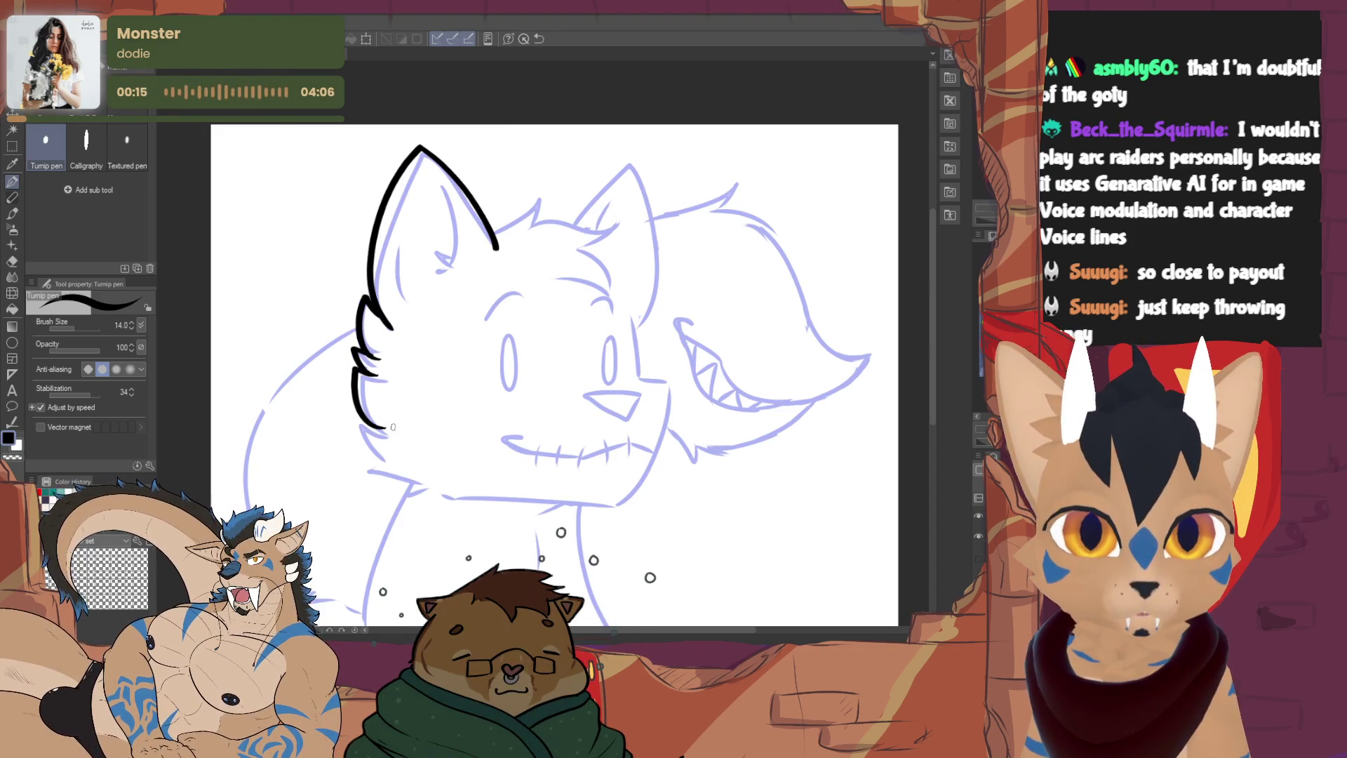
mouse_move(353, 366)
mouse_down()
mouse_move(393, 481)
mouse_move(434, 494)
mouse_up()
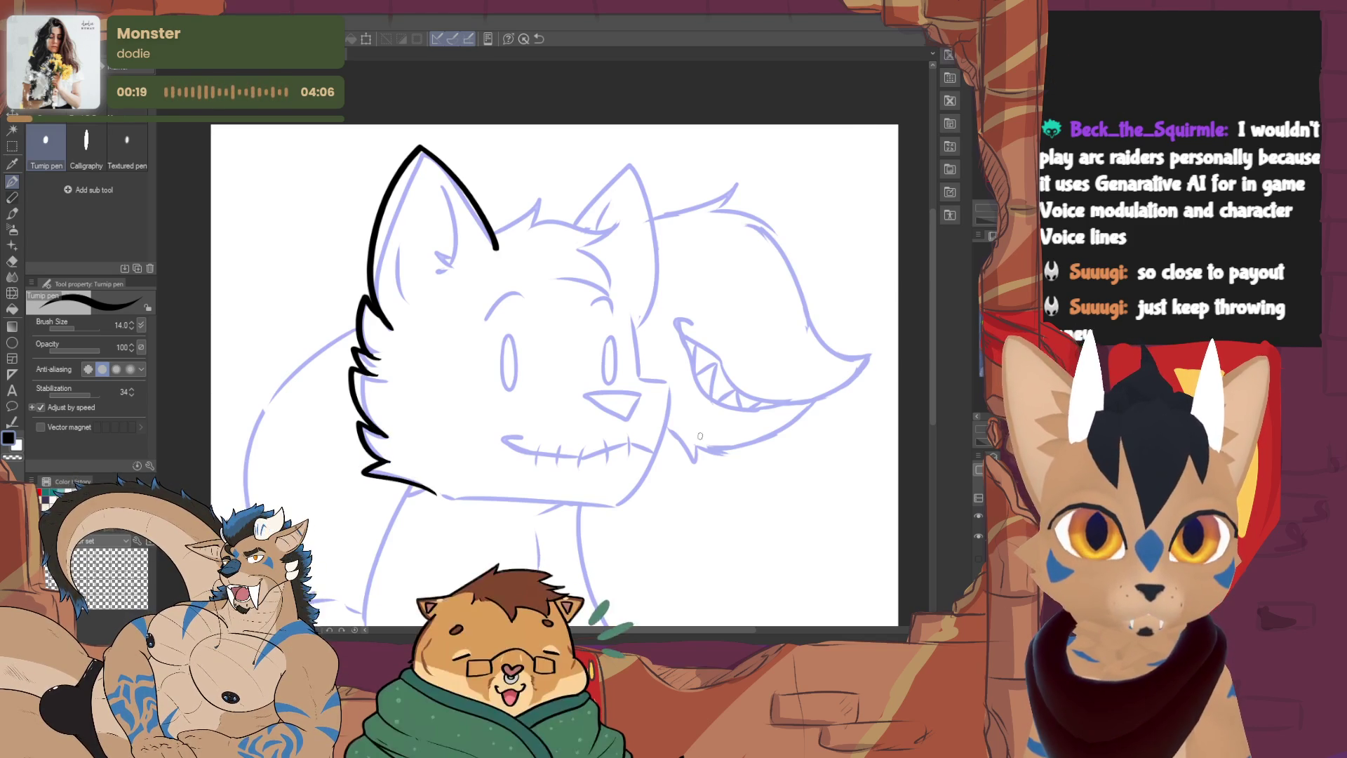
mouse_move(630, 315)
mouse_down()
mouse_move(641, 376)
mouse_move(670, 384)
mouse_move(640, 484)
mouse_move(435, 496)
mouse_up()
scroll(554, 365, down, 1)
drag(554, 365, 519, 322)
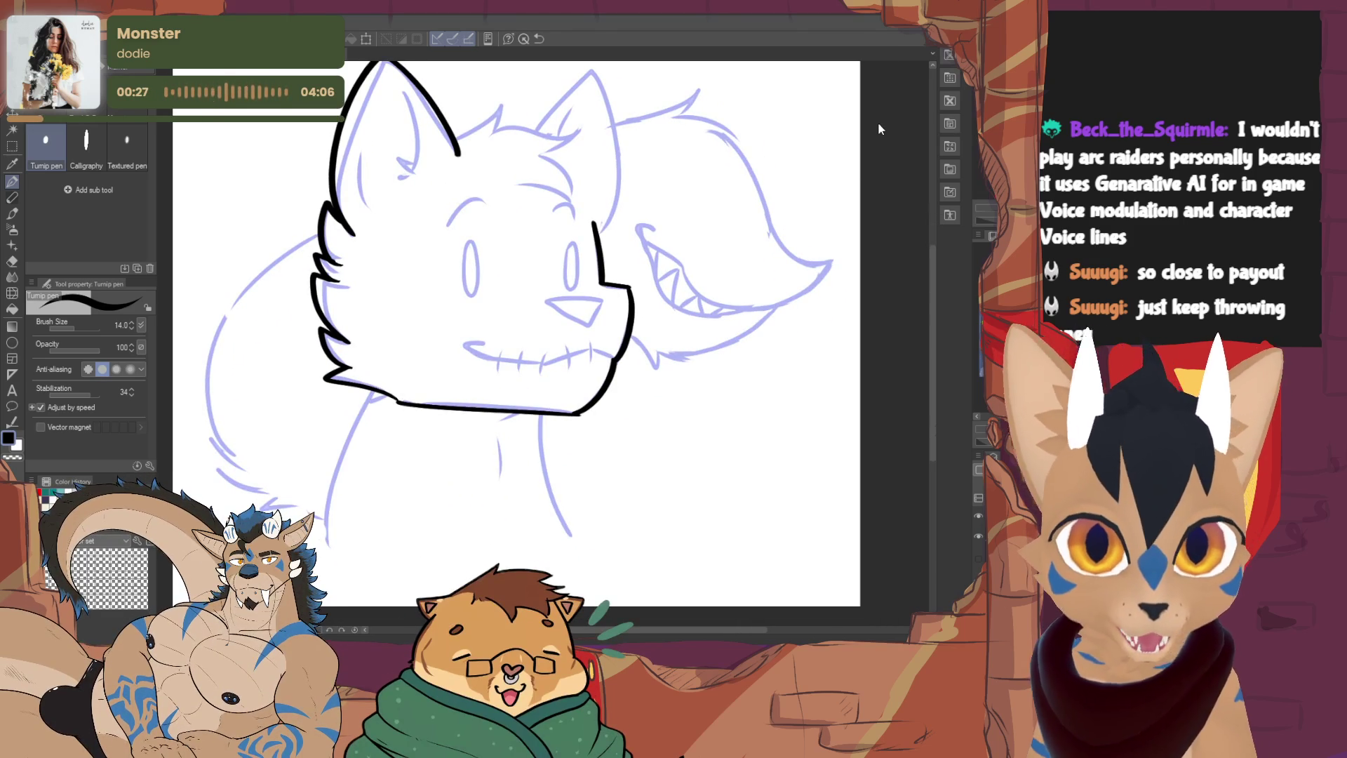
Ink both sides of the neck and a short line under the jaw
drag(368, 396, 328, 560)
key(ctrl+z)
mouse_move(375, 389)
mouse_down()
mouse_move(337, 453)
mouse_move(321, 540)
mouse_up()
drag(541, 414, 571, 537)
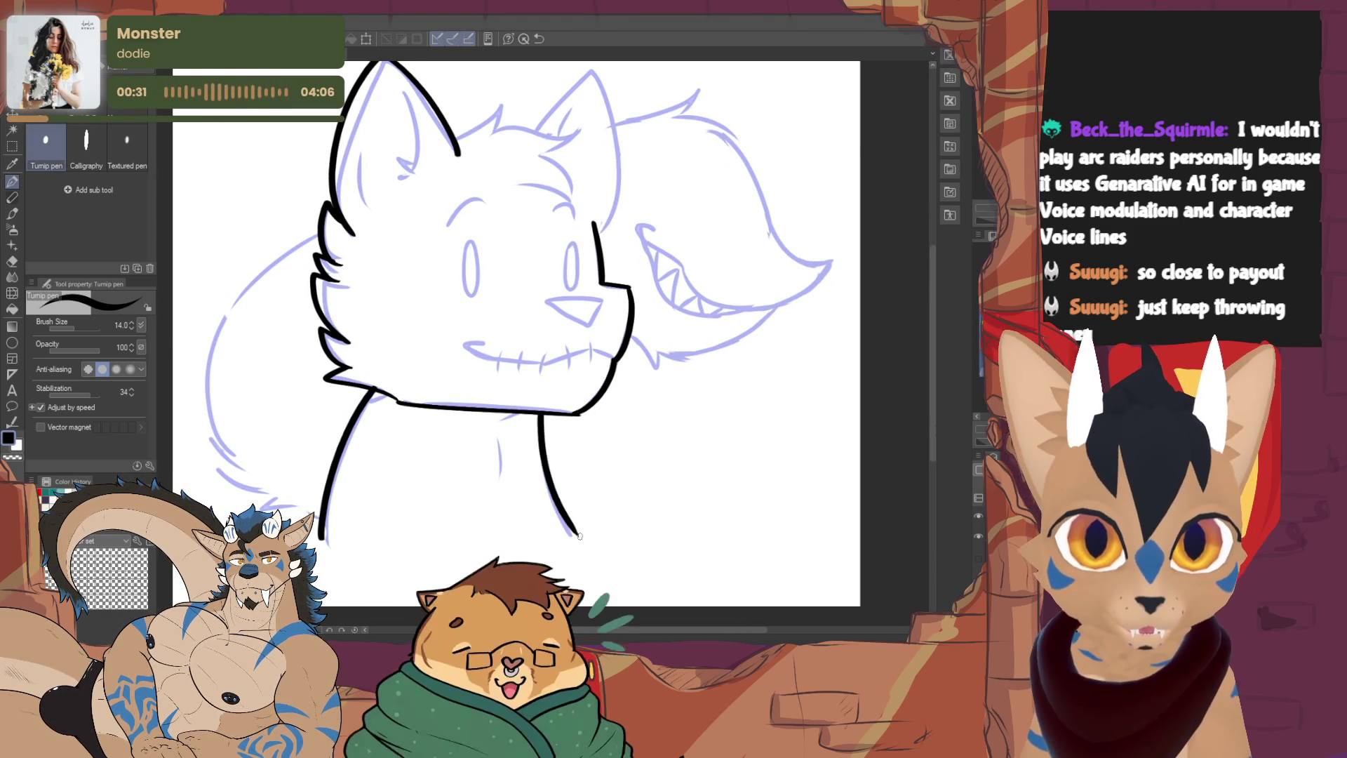
key(ctrl+z)
drag(539, 417, 574, 541)
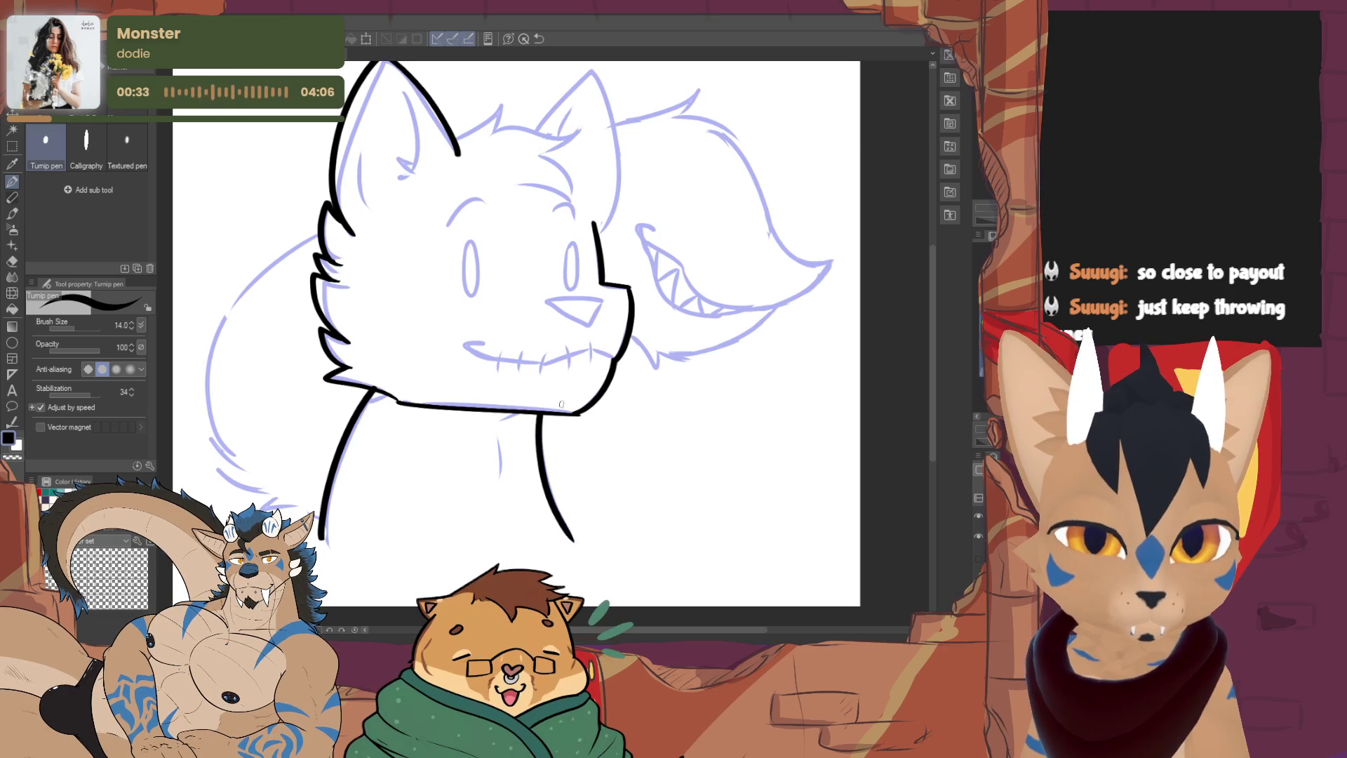
drag(480, 422, 522, 414)
Ink the right ear outline and the top of the head with a fur tuft
drag(649, 378, 598, 519)
mouse_move(482, 270)
mouse_down()
mouse_move(526, 223)
mouse_move(551, 359)
mouse_up()
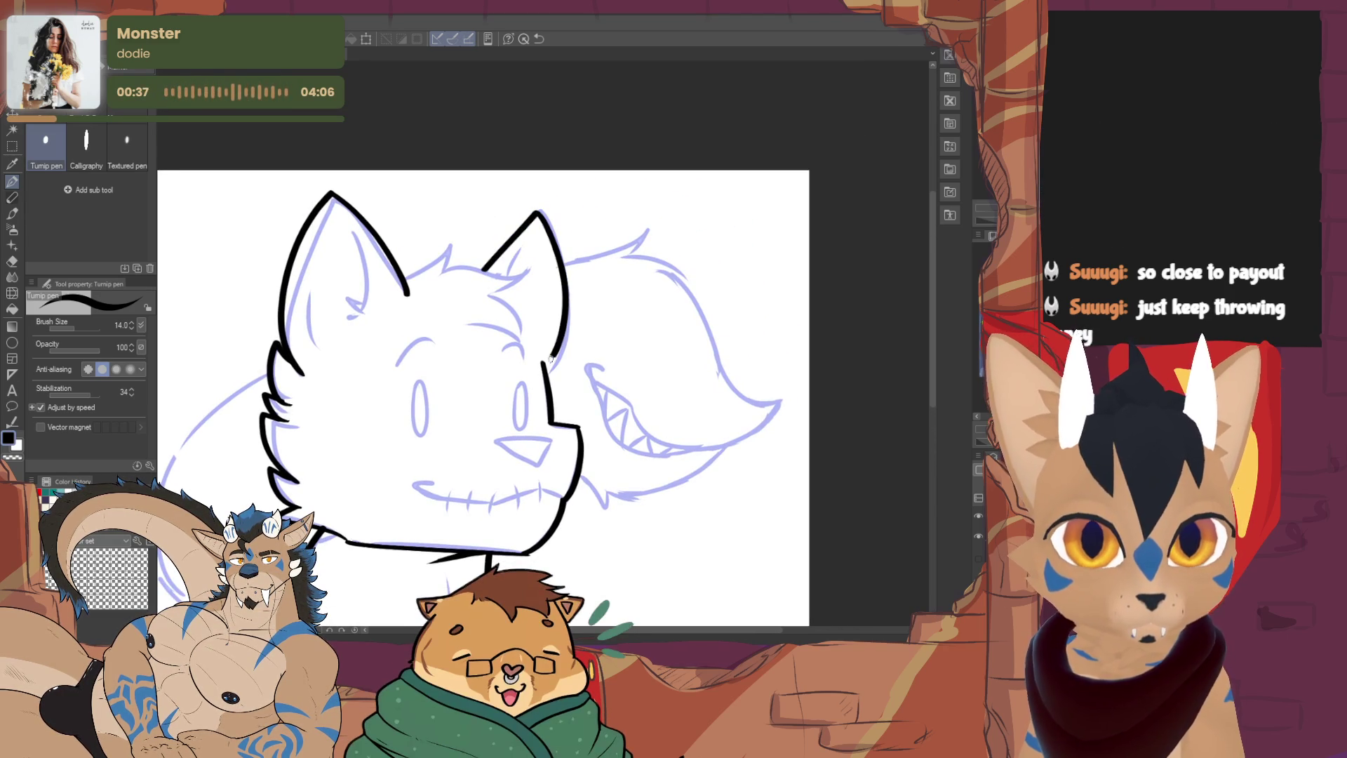
key(ctrl+z)
mouse_move(484, 269)
mouse_down()
mouse_move(552, 199)
mouse_move(548, 382)
mouse_up()
key(ctrl+z)
mouse_move(484, 269)
mouse_down()
mouse_move(543, 208)
mouse_move(559, 363)
mouse_up()
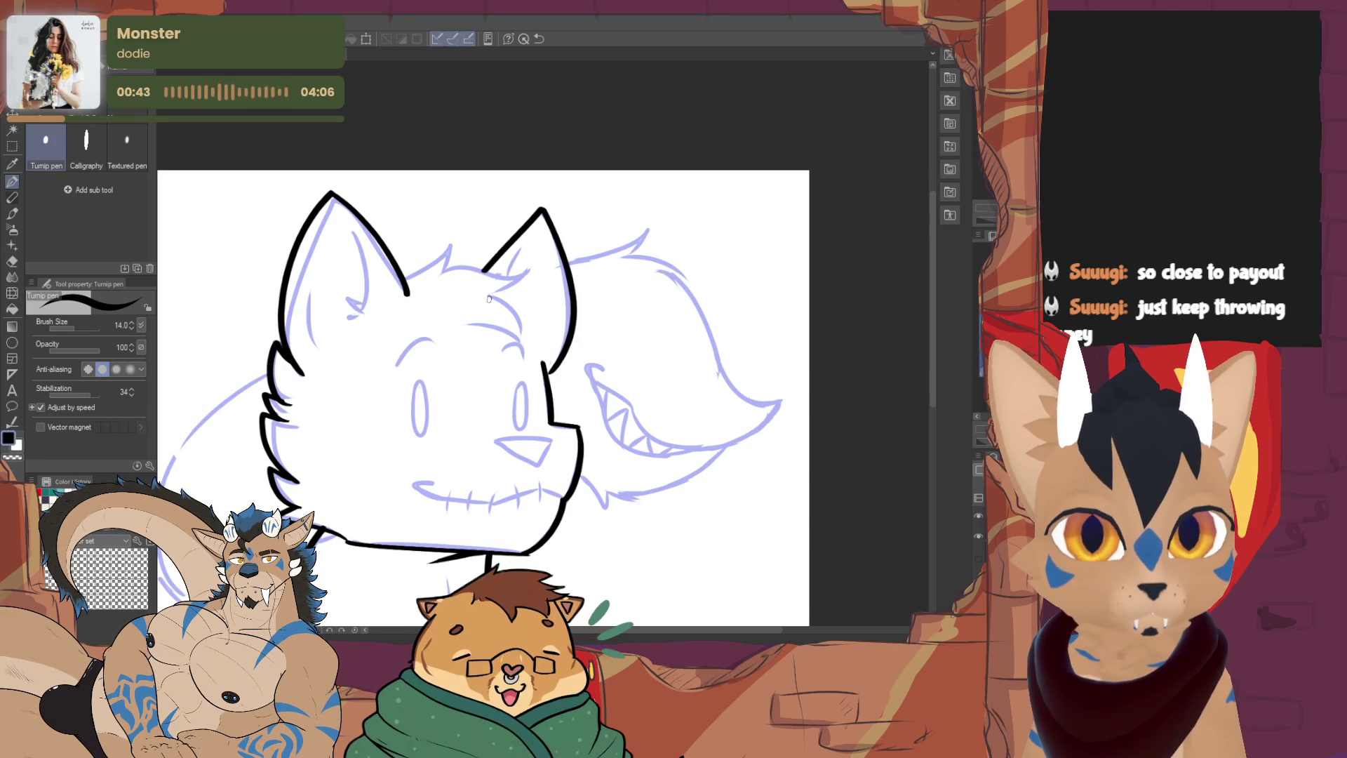
mouse_move(411, 275)
mouse_down()
mouse_move(455, 242)
mouse_move(470, 269)
mouse_move(535, 271)
mouse_move(495, 297)
mouse_move(516, 345)
mouse_up()
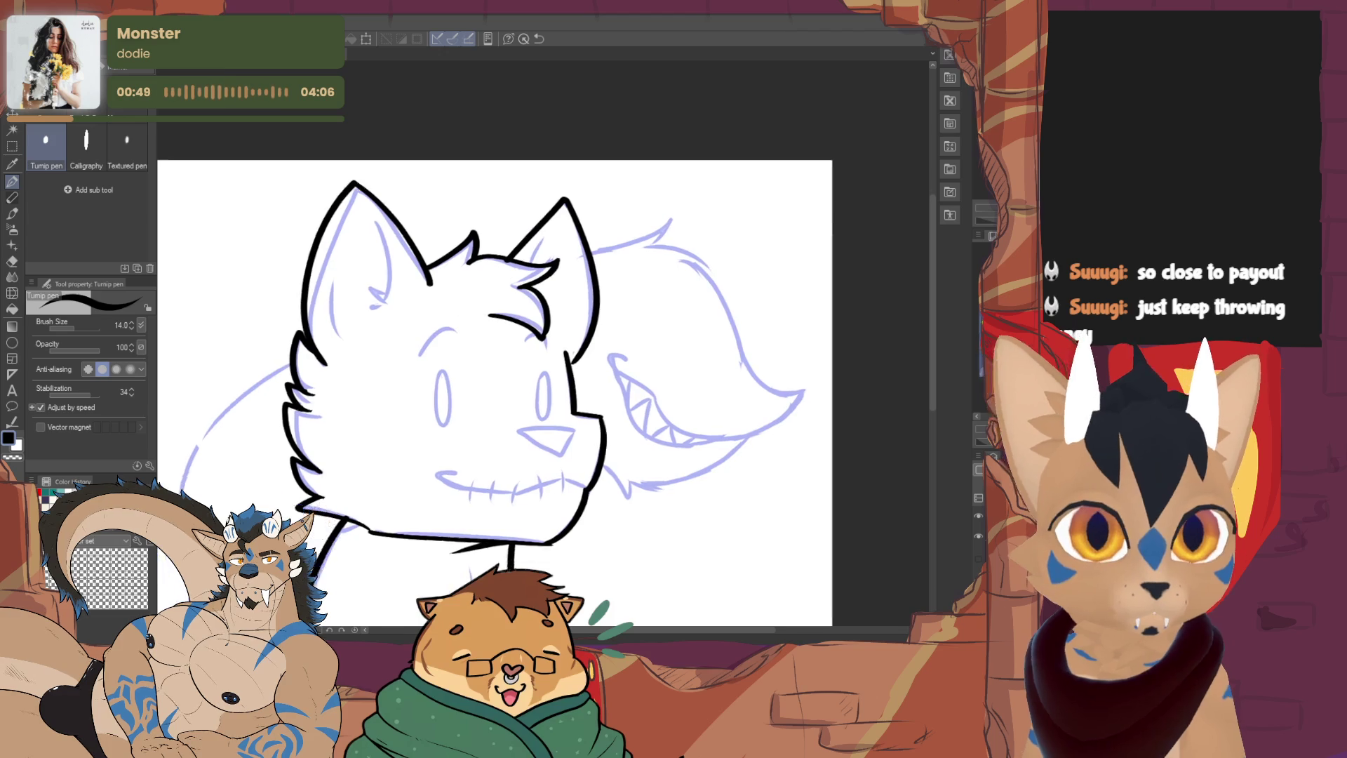
Extend the neck line down the chest and set the eraser to delete whole vector strokes
drag(440, 321, 496, 214)
drag(503, 481, 504, 516)
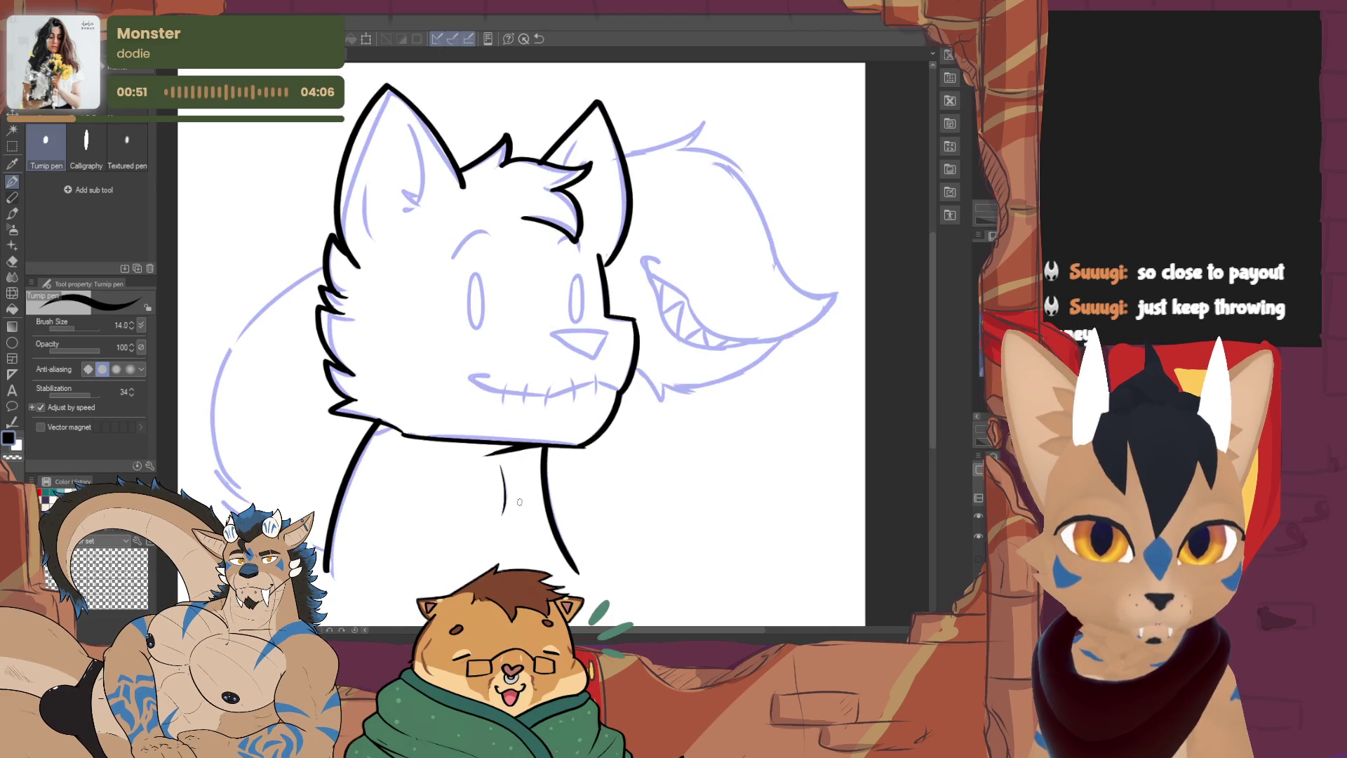
key(e)
click(95, 154)
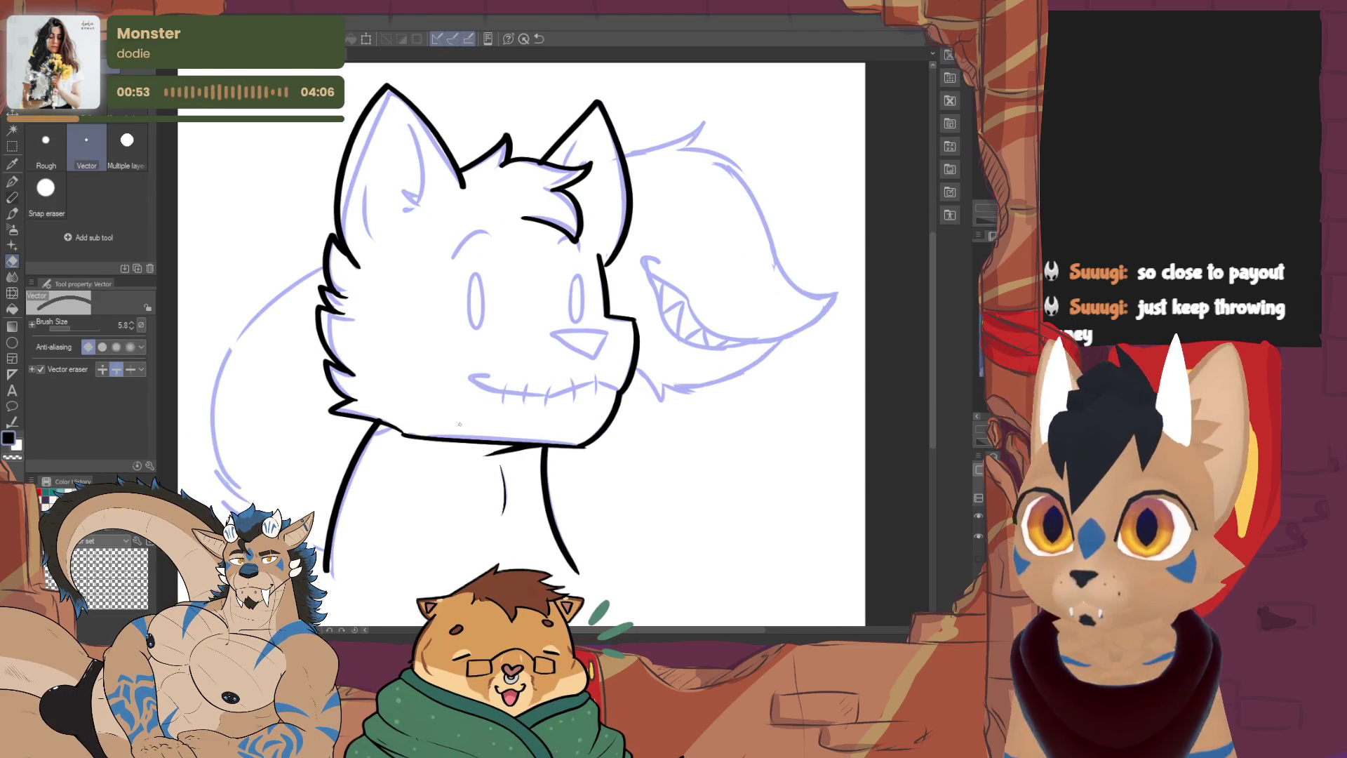
With the pen again, ink the cat's back curve down the left outline
key(p)
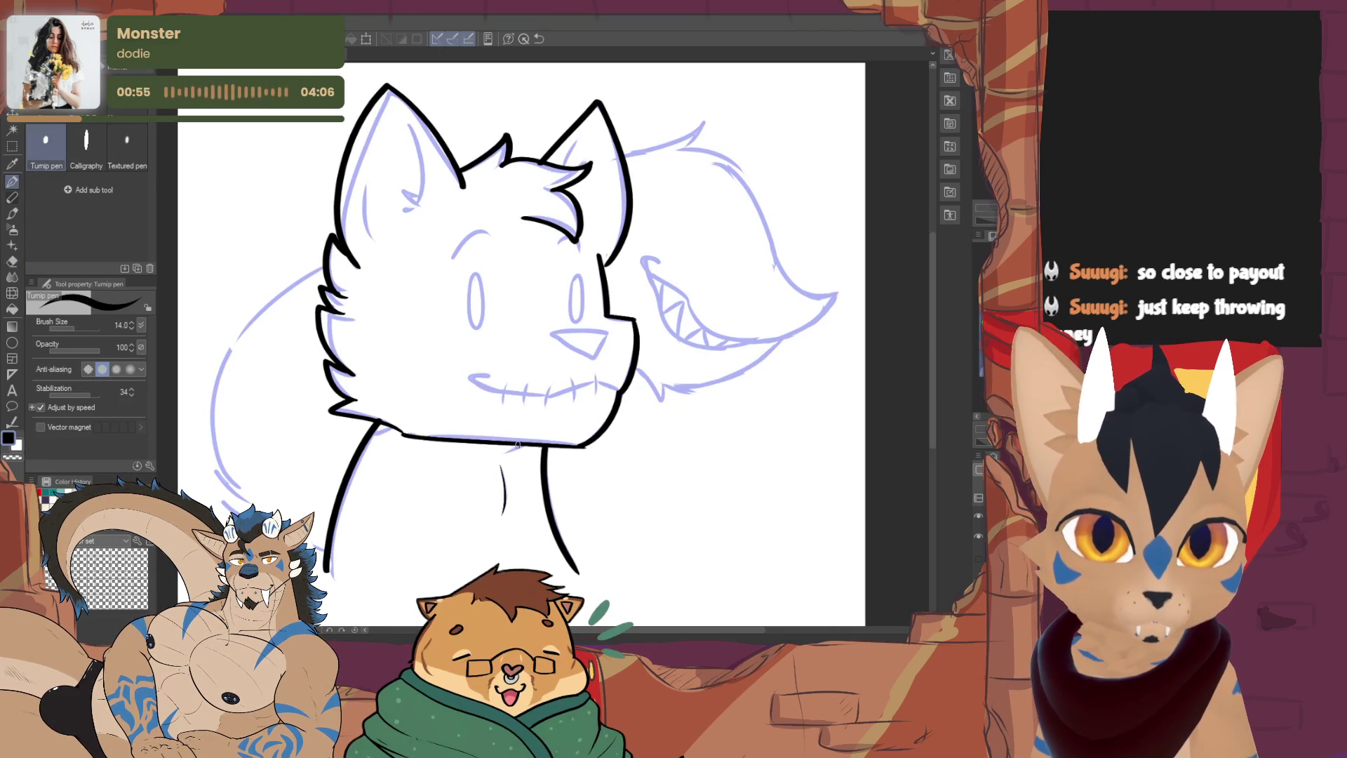
drag(516, 444, 563, 456)
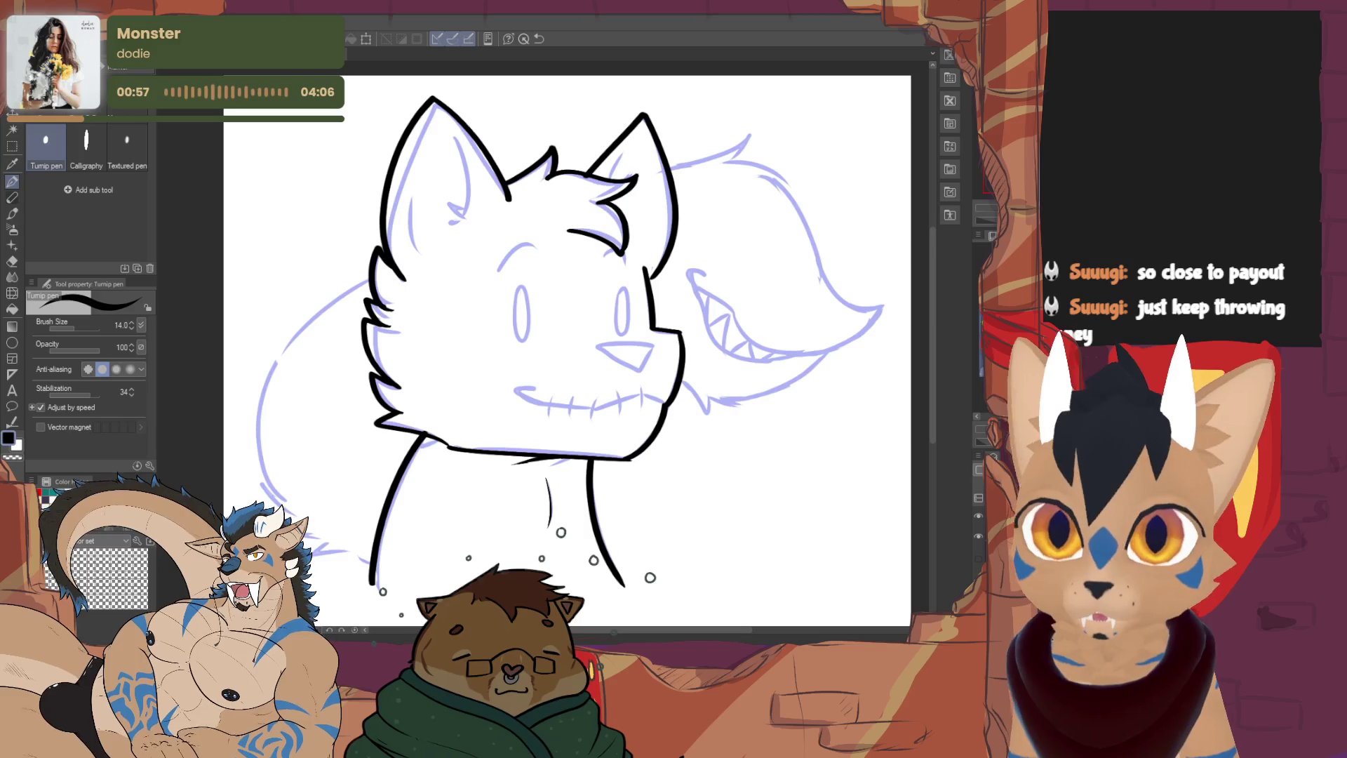
mouse_move(371, 280)
mouse_down()
mouse_move(329, 305)
mouse_move(280, 468)
mouse_up()
key(ctrl+z)
mouse_move(375, 277)
mouse_down()
mouse_move(360, 287)
mouse_move(330, 518)
mouse_up()
key(ctrl+z)
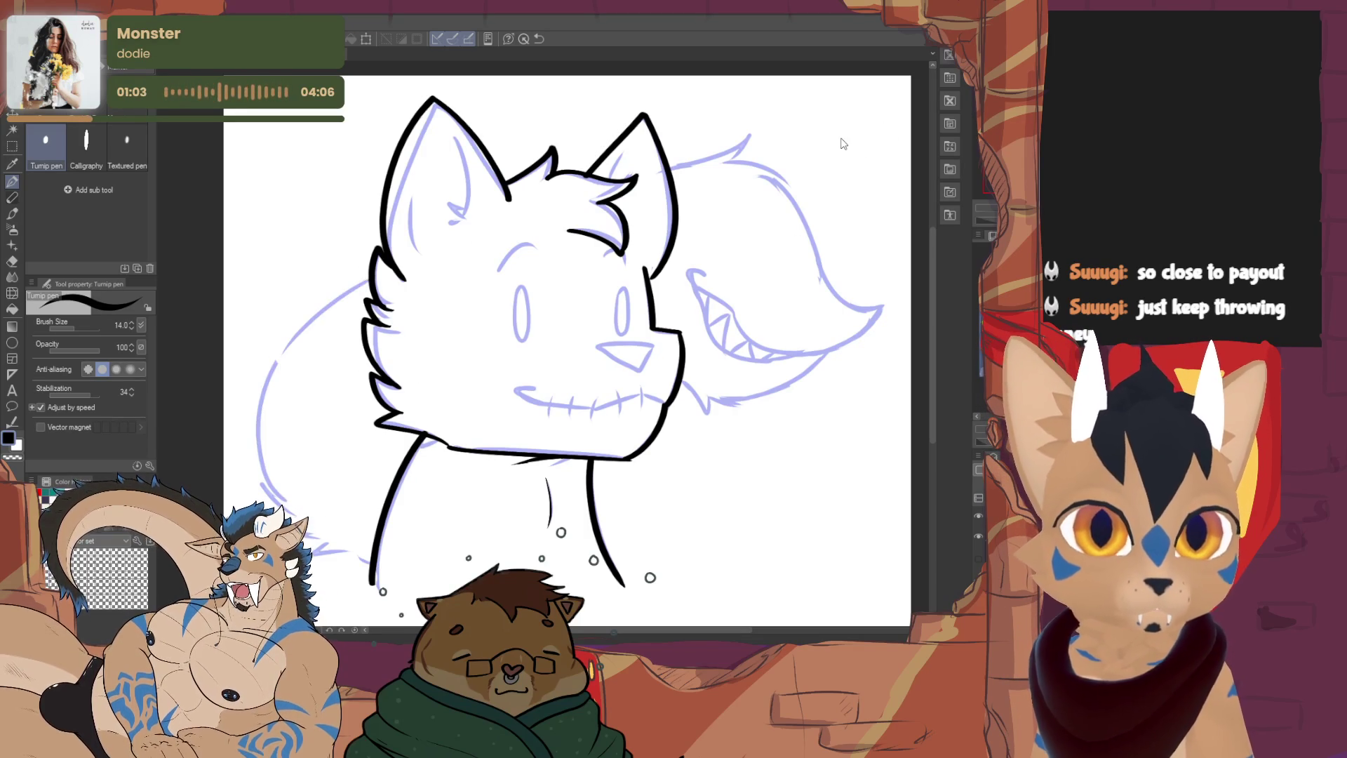
mouse_move(372, 276)
mouse_down()
mouse_move(284, 504)
mouse_move(359, 538)
mouse_up()
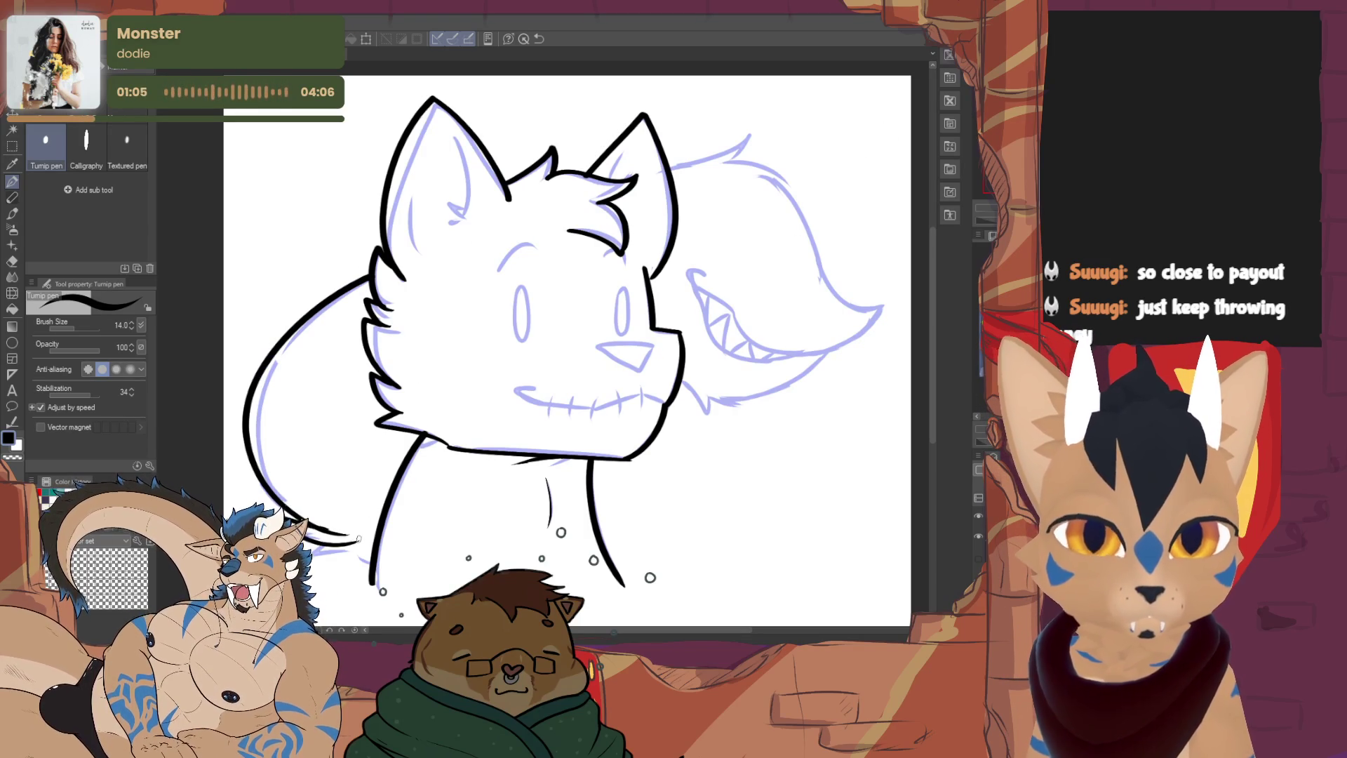
Ink the right ear's top edge and tip, then the tail's outer curve and hooked underside
mouse_move(561, 351)
mouse_down()
mouse_move(561, 373)
mouse_move(384, 405)
mouse_up()
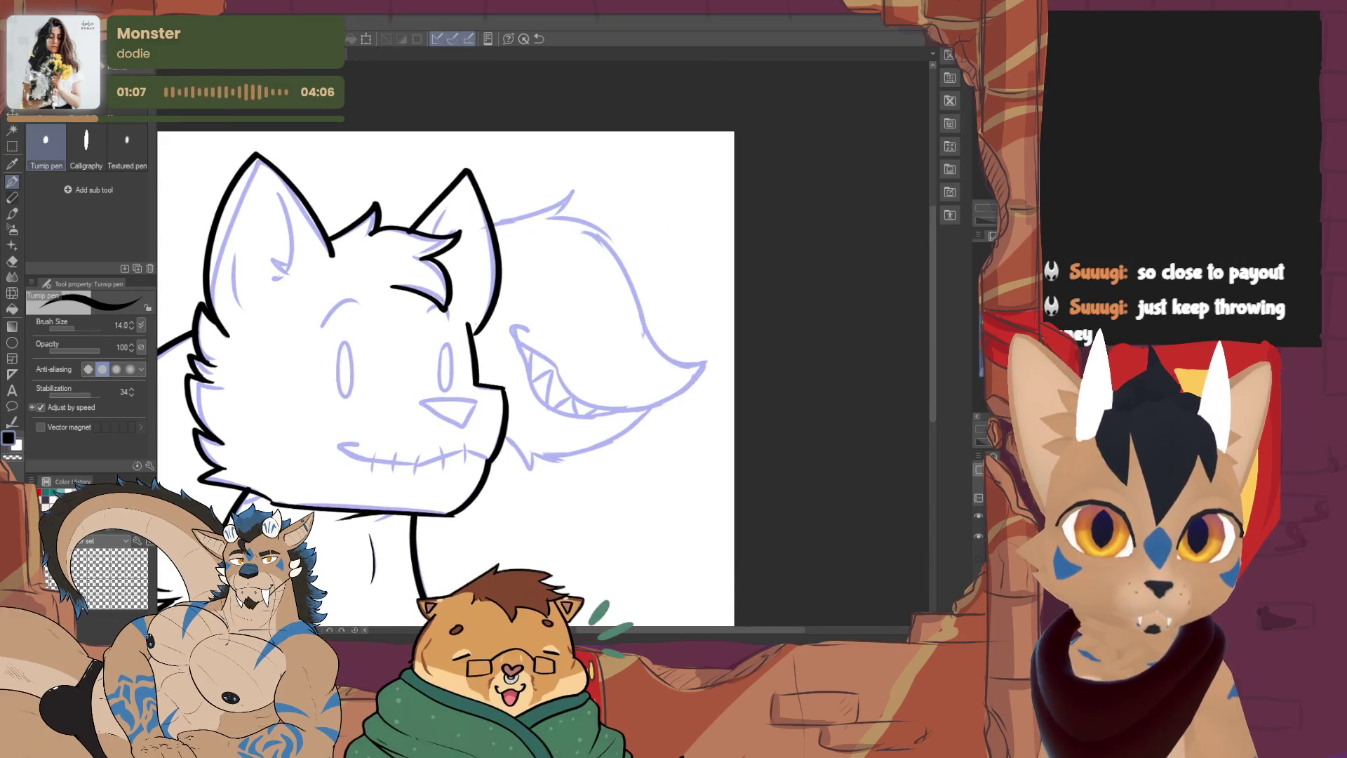
mouse_move(497, 225)
mouse_down()
mouse_move(581, 187)
mouse_move(558, 224)
mouse_up()
mouse_move(559, 220)
mouse_down()
mouse_move(581, 223)
mouse_move(716, 363)
mouse_move(617, 418)
mouse_up()
key(ctrl+z)
key(ctrl+z)
mouse_move(561, 219)
mouse_down()
mouse_move(712, 354)
mouse_move(609, 421)
mouse_move(518, 335)
mouse_up()
key(ctrl+z)
mouse_move(710, 357)
mouse_down()
mouse_move(582, 406)
mouse_move(525, 330)
mouse_move(533, 380)
mouse_move(609, 414)
mouse_up()
key(ctrl+z)
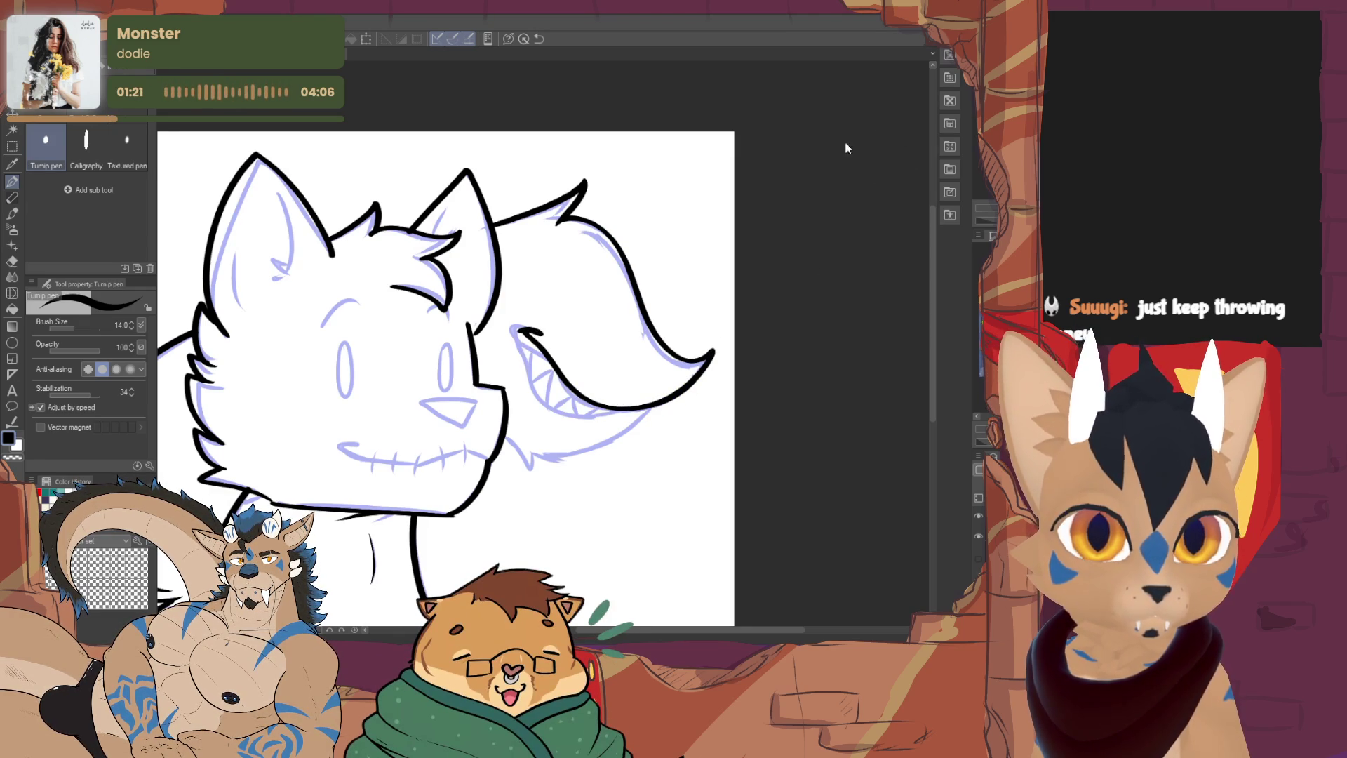
drag(525, 330, 627, 411)
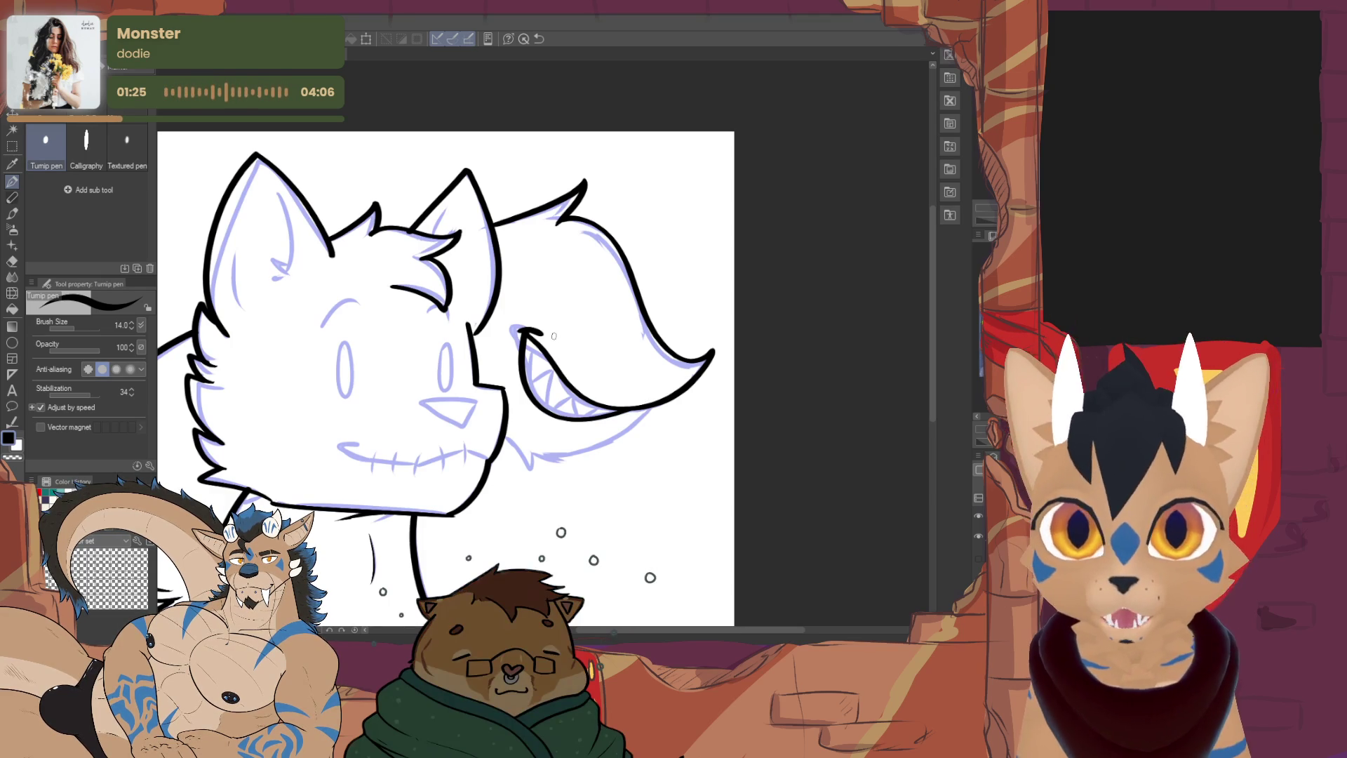
Ink the tail's underside from the tip and the jagged teeth inside its maw
drag(661, 403, 545, 454)
key(ctrl+z)
drag(661, 403, 551, 455)
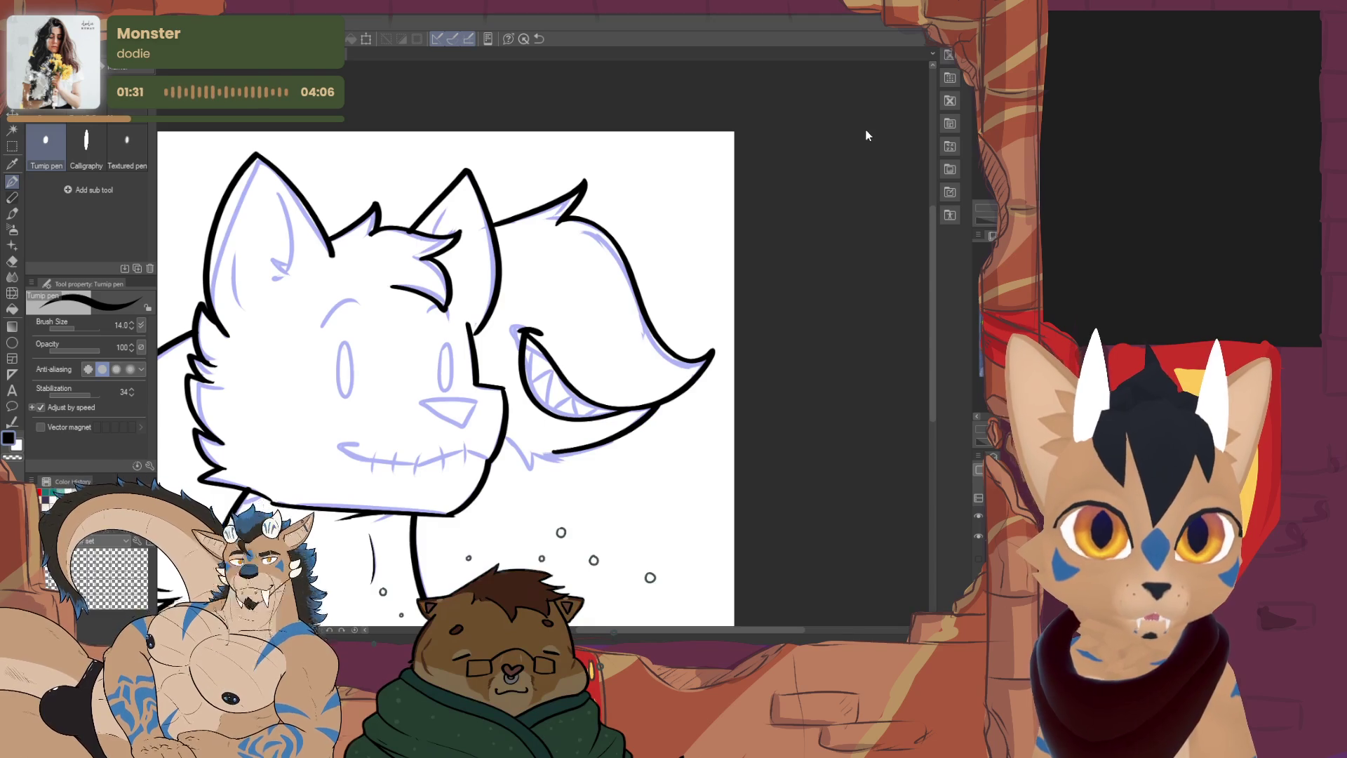
key(ctrl+z)
key(ctrl+z)
mouse_move(658, 403)
mouse_down()
mouse_move(527, 473)
mouse_move(537, 453)
mouse_move(578, 460)
mouse_up()
key(ctrl+z)
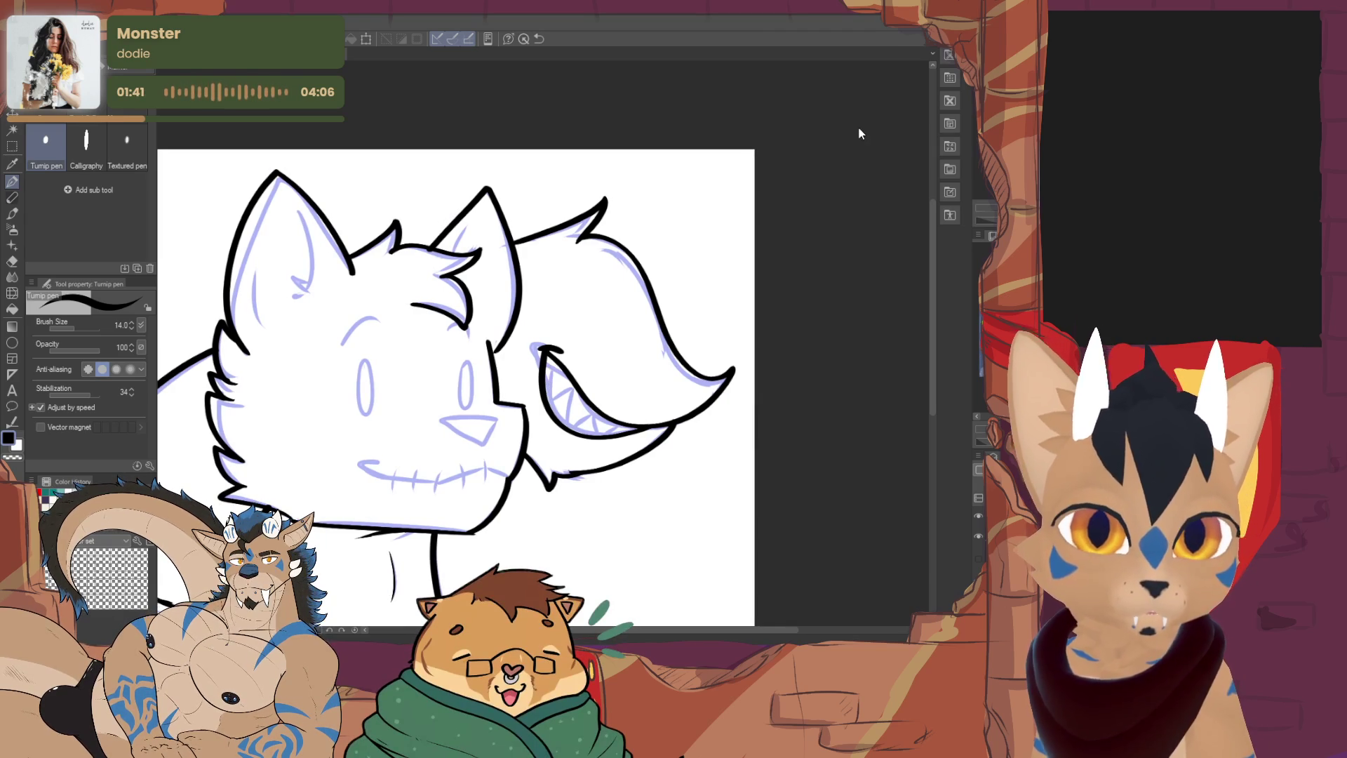
mouse_move(558, 360)
mouse_down()
mouse_move(550, 398)
mouse_move(571, 426)
mouse_move(606, 435)
mouse_up()
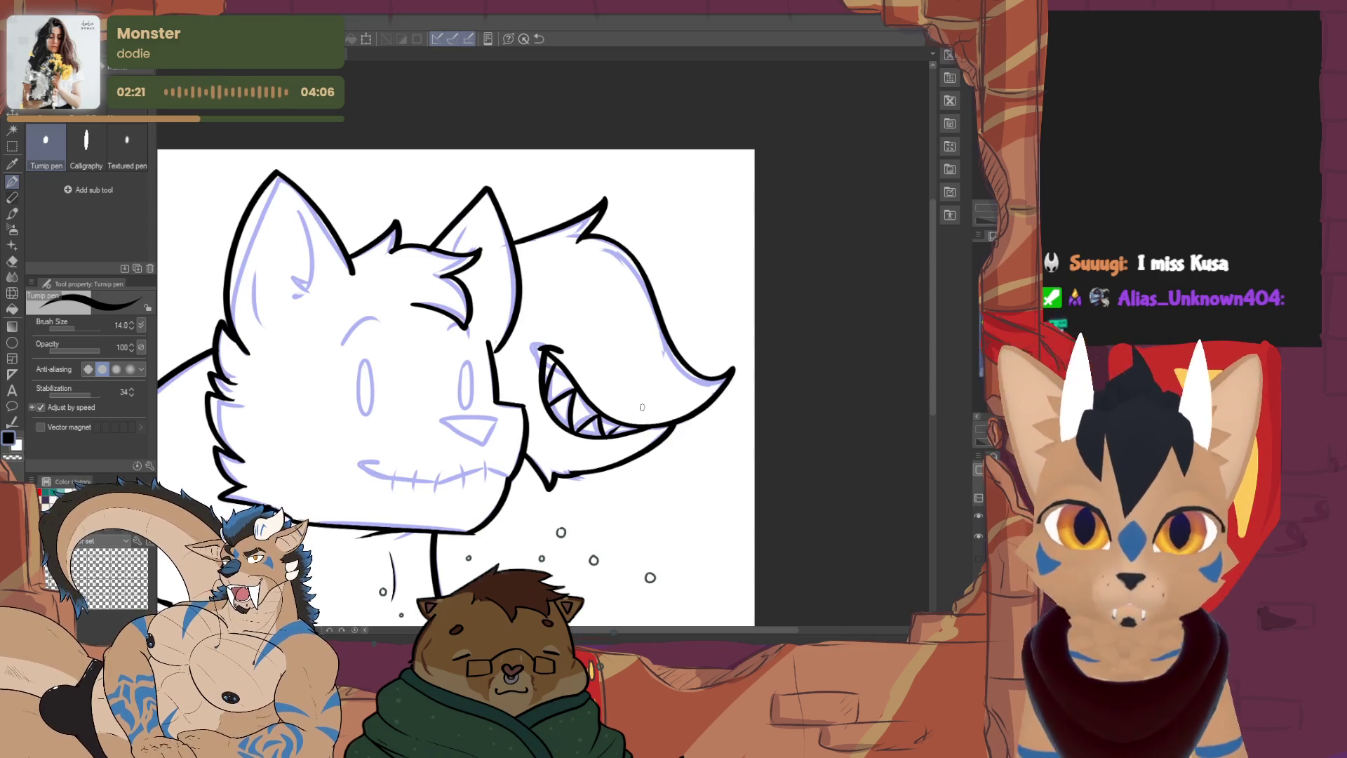
scroll(641, 407, up, 1)
Ink the inner fur lines of the left ear, redrawing the first hook longer
drag(421, 197, 446, 284)
key(ctrl+z)
drag(421, 199, 427, 312)
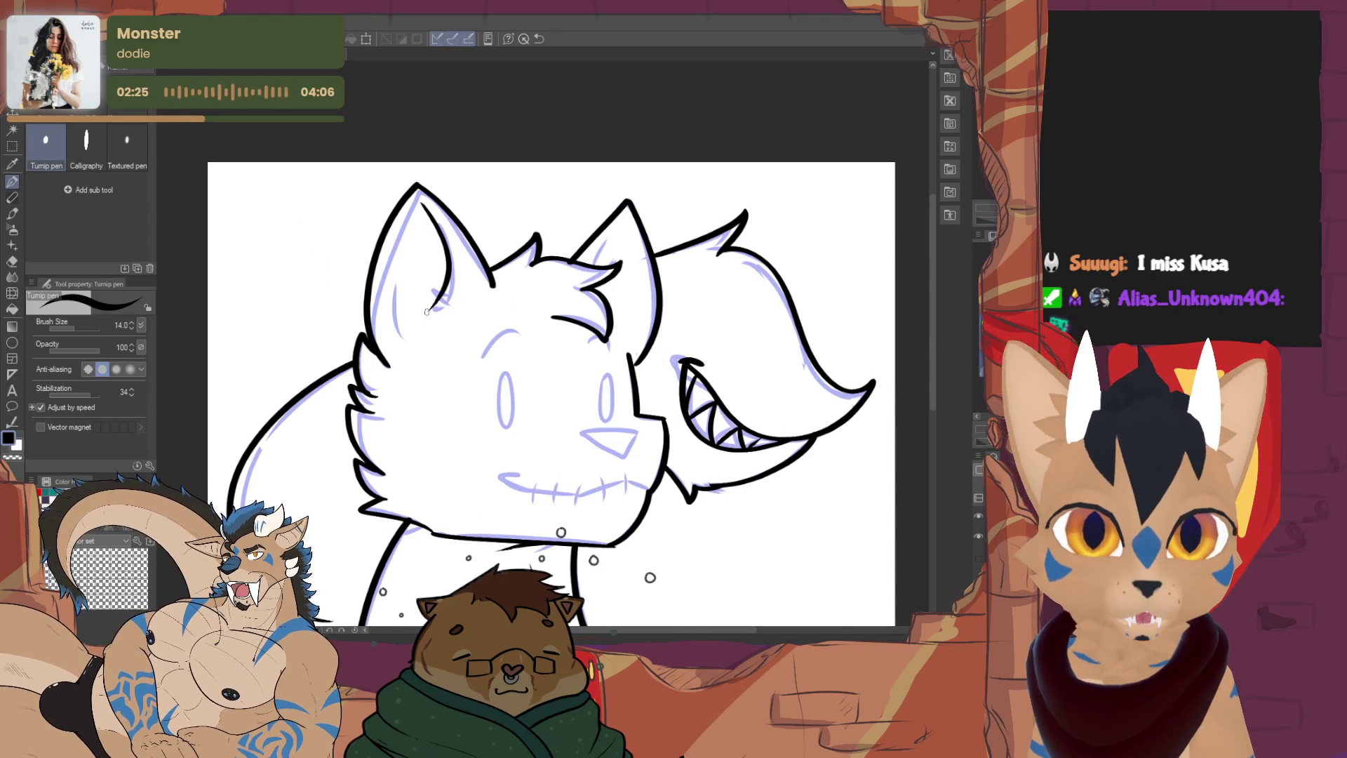
mouse_move(436, 265)
mouse_down()
mouse_move(442, 298)
mouse_move(385, 295)
mouse_move(402, 337)
mouse_up()
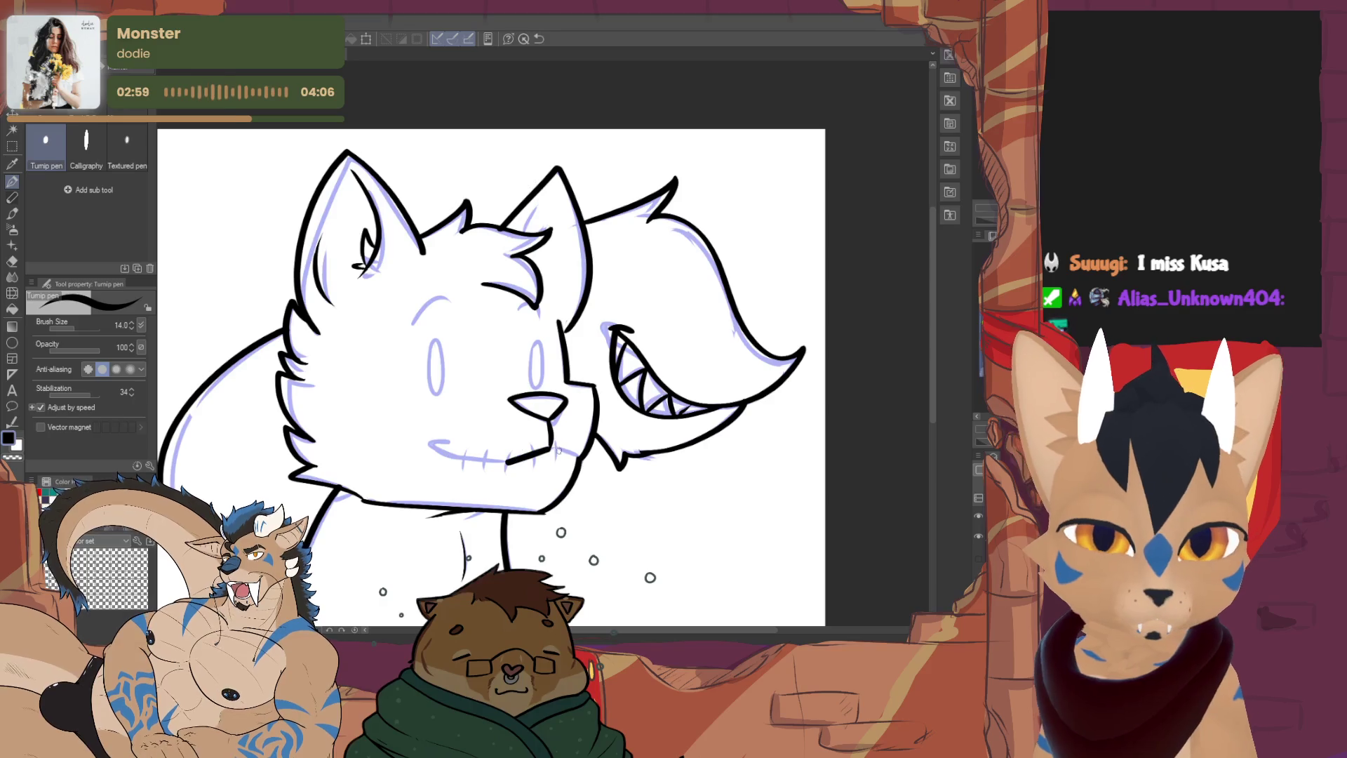
Ink the mouth line under the nose, the left eye as an oval, and the left eyebrow arc
mouse_move(510, 461)
mouse_down()
mouse_move(428, 440)
mouse_move(440, 449)
mouse_up()
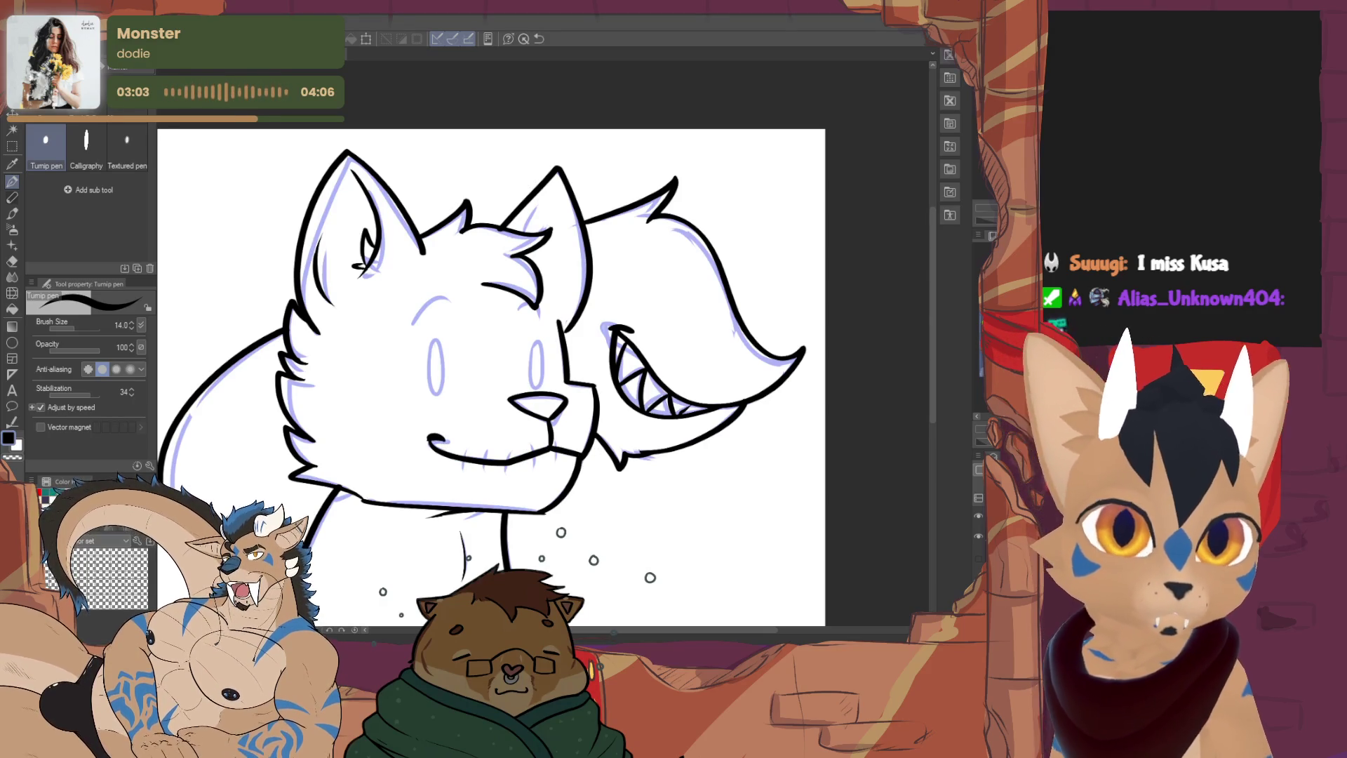
drag(553, 341, 576, 379)
mouse_move(456, 384)
mouse_down()
mouse_move(463, 420)
mouse_move(456, 379)
mouse_up()
key(ctrl+z)
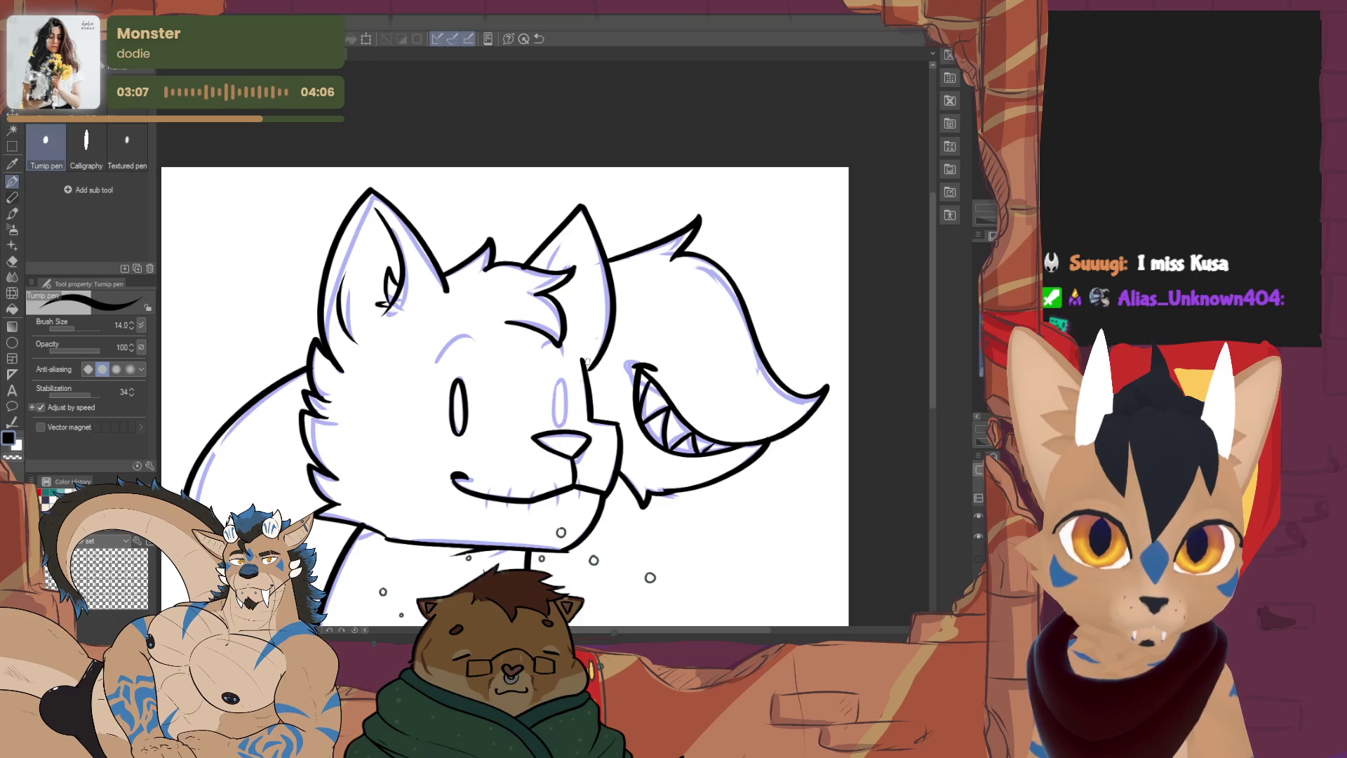
mouse_move(555, 386)
mouse_down()
mouse_move(566, 407)
mouse_move(561, 381)
mouse_up()
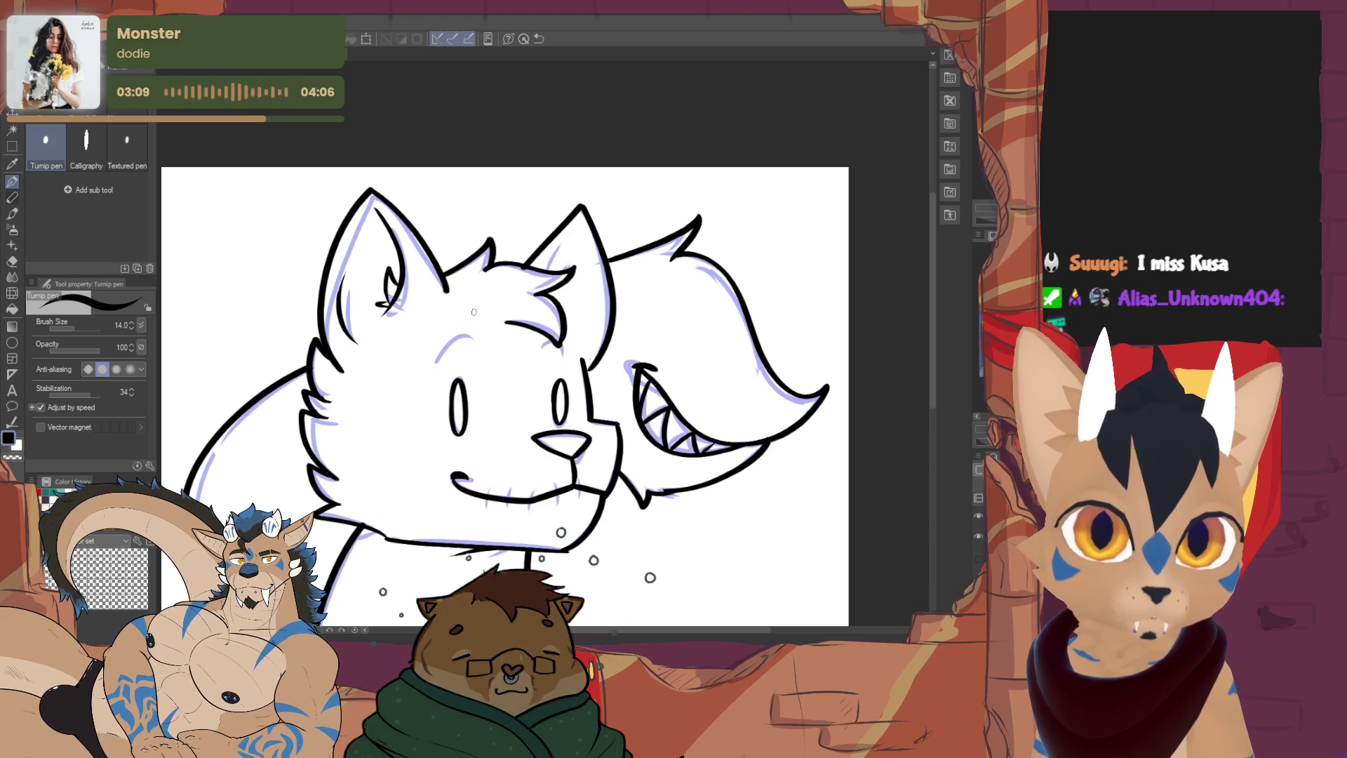
drag(433, 363, 471, 339)
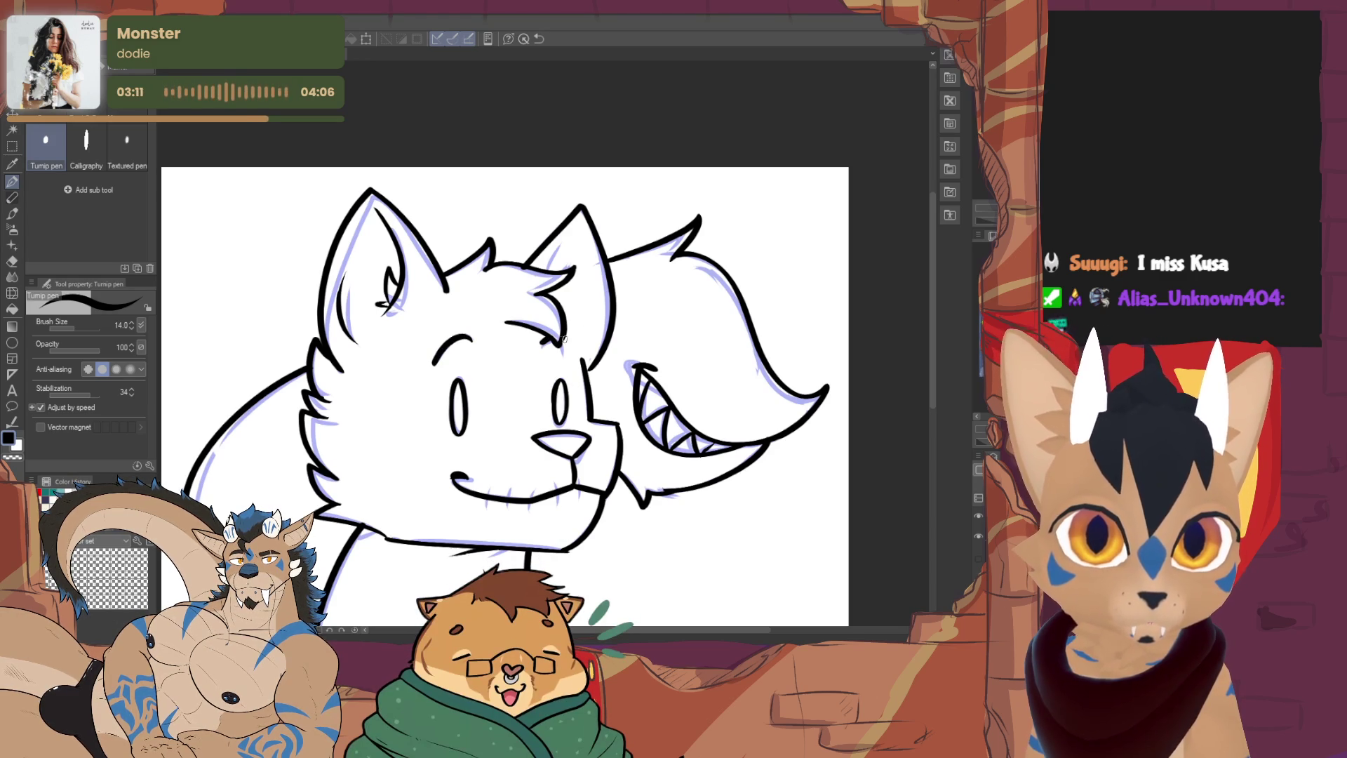
mouse_move(610, 355)
mouse_down()
mouse_move(594, 264)
mouse_move(633, 236)
mouse_up()
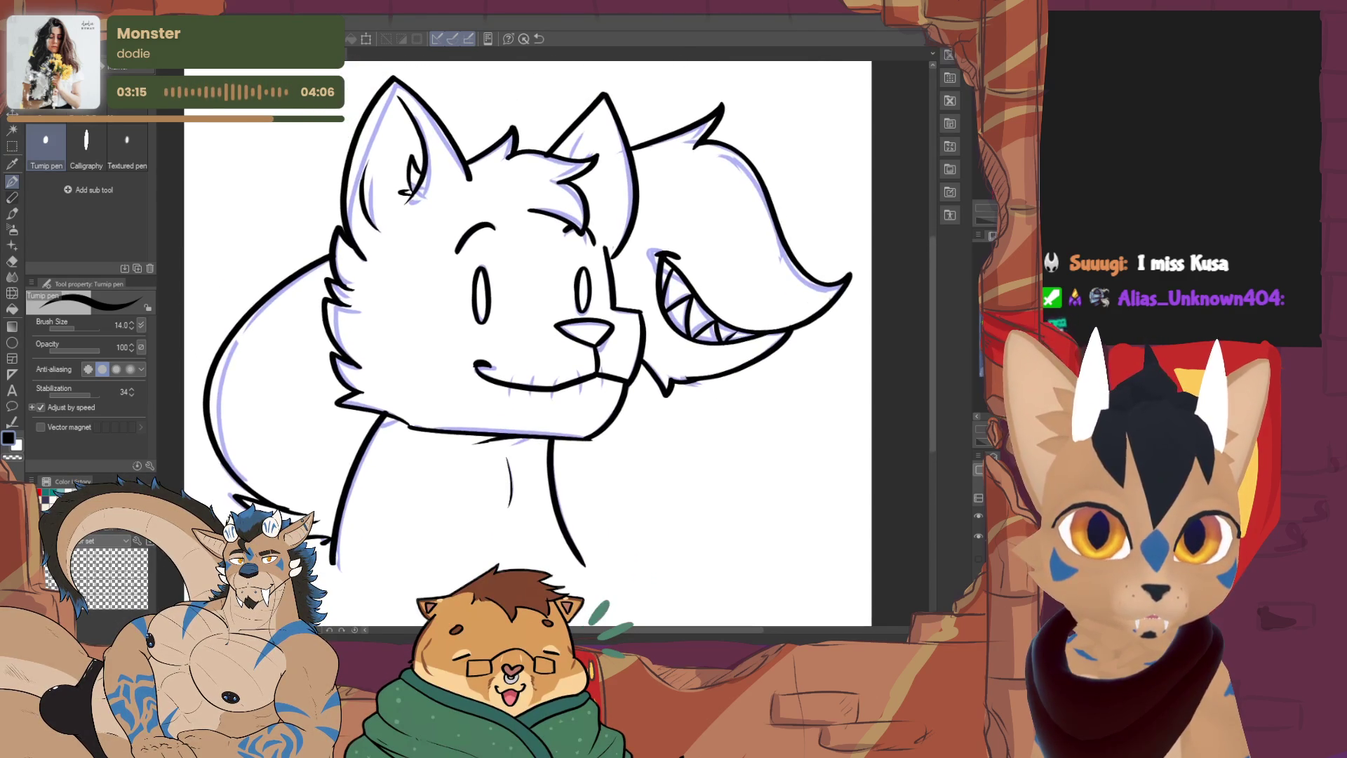
key(e)
key(p)
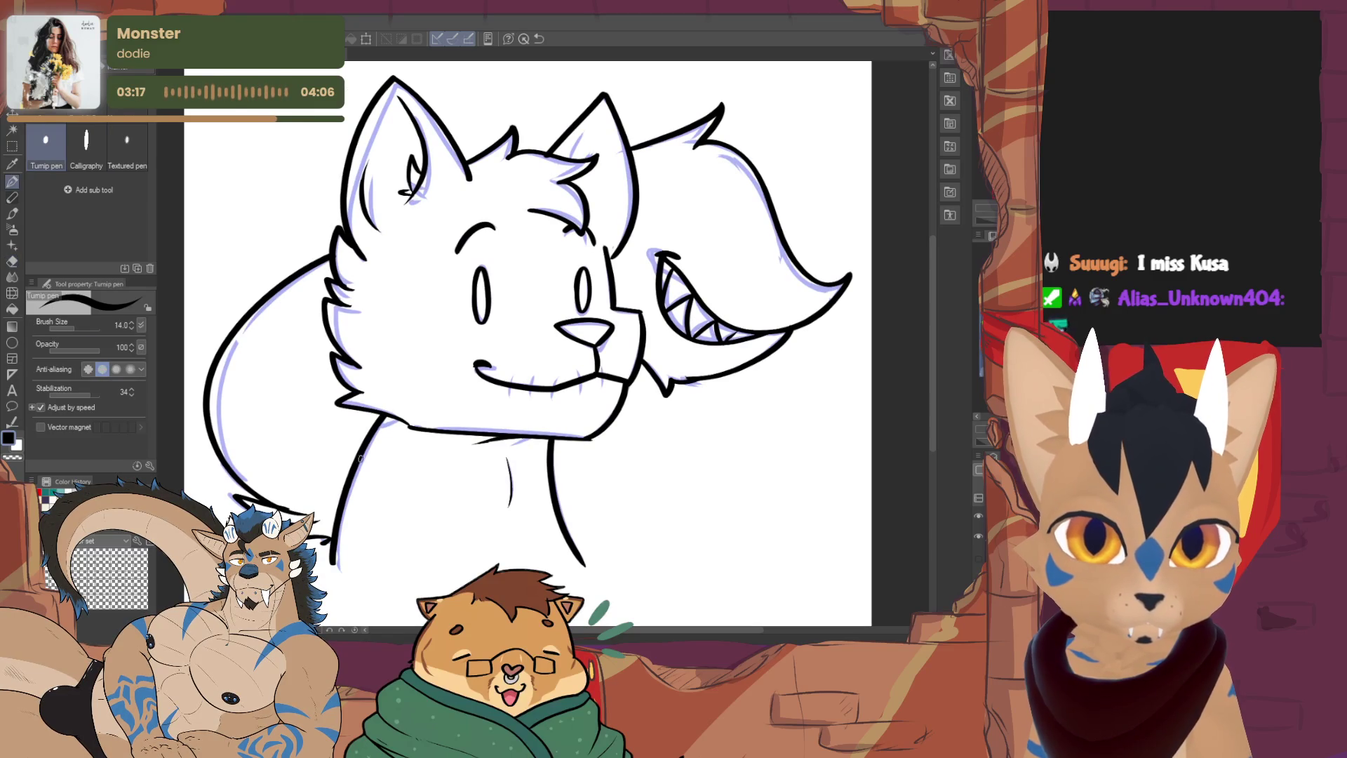
key(e)
key(p)
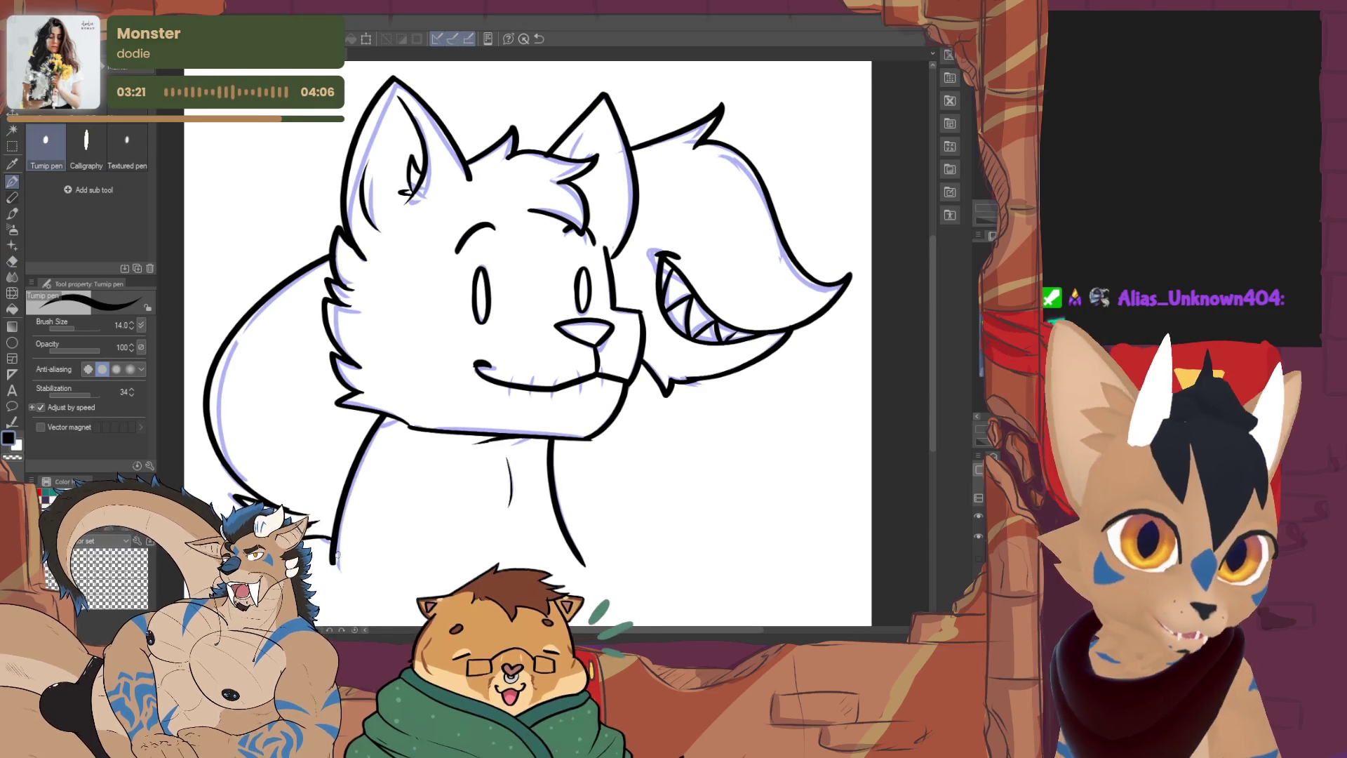
drag(336, 554, 297, 584)
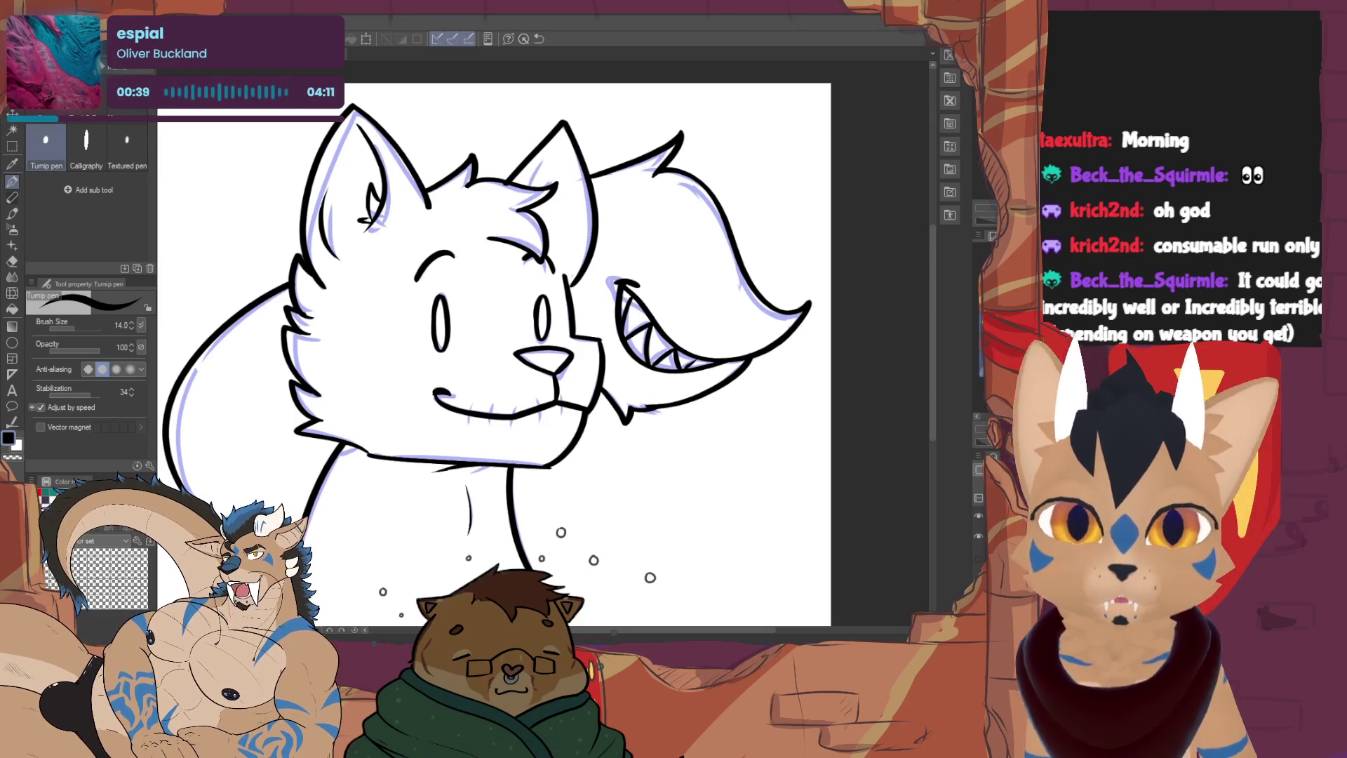
Draw a curved arrow with stitch marks below the face, then undo it
mouse_move(491, 351)
mouse_down()
mouse_move(388, 203)
mouse_move(259, 190)
mouse_up()
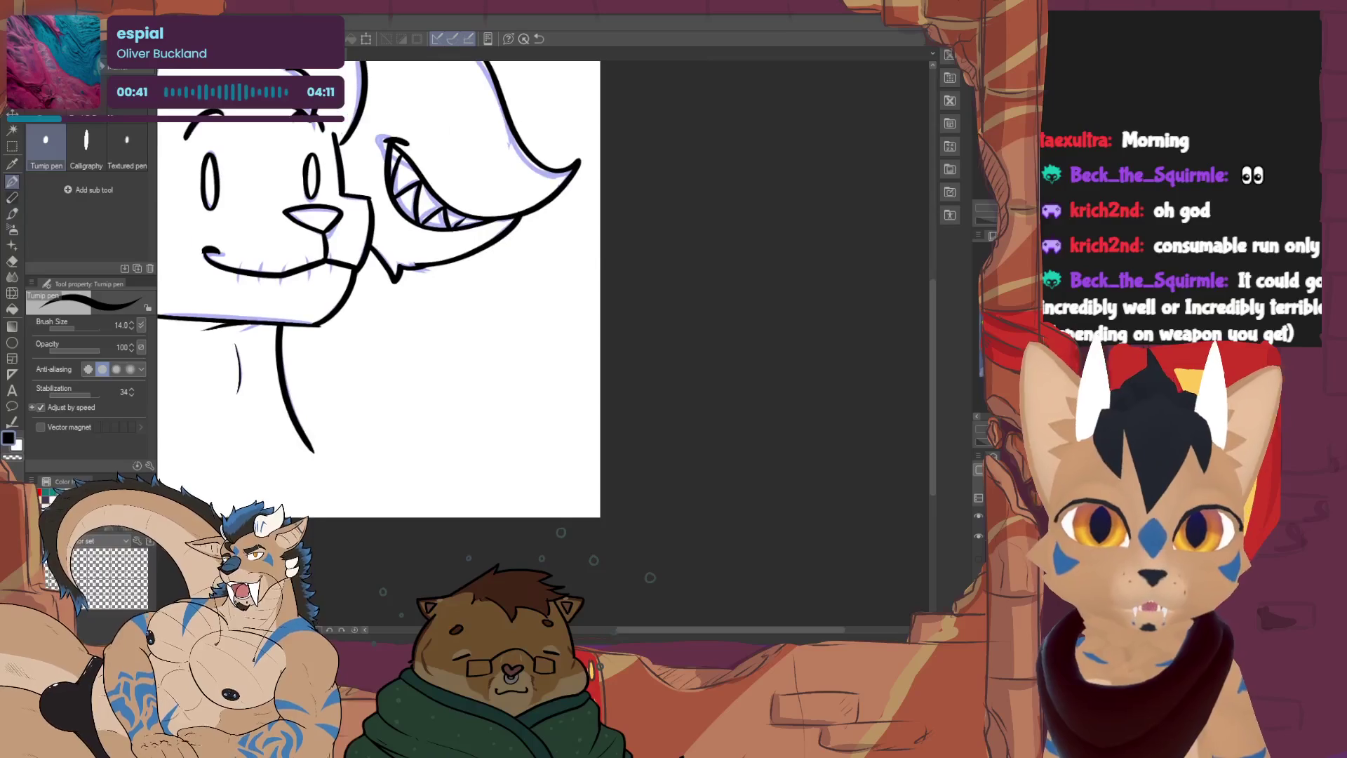
mouse_move(331, 424)
mouse_down()
mouse_move(562, 326)
mouse_move(583, 353)
mouse_move(566, 359)
mouse_up()
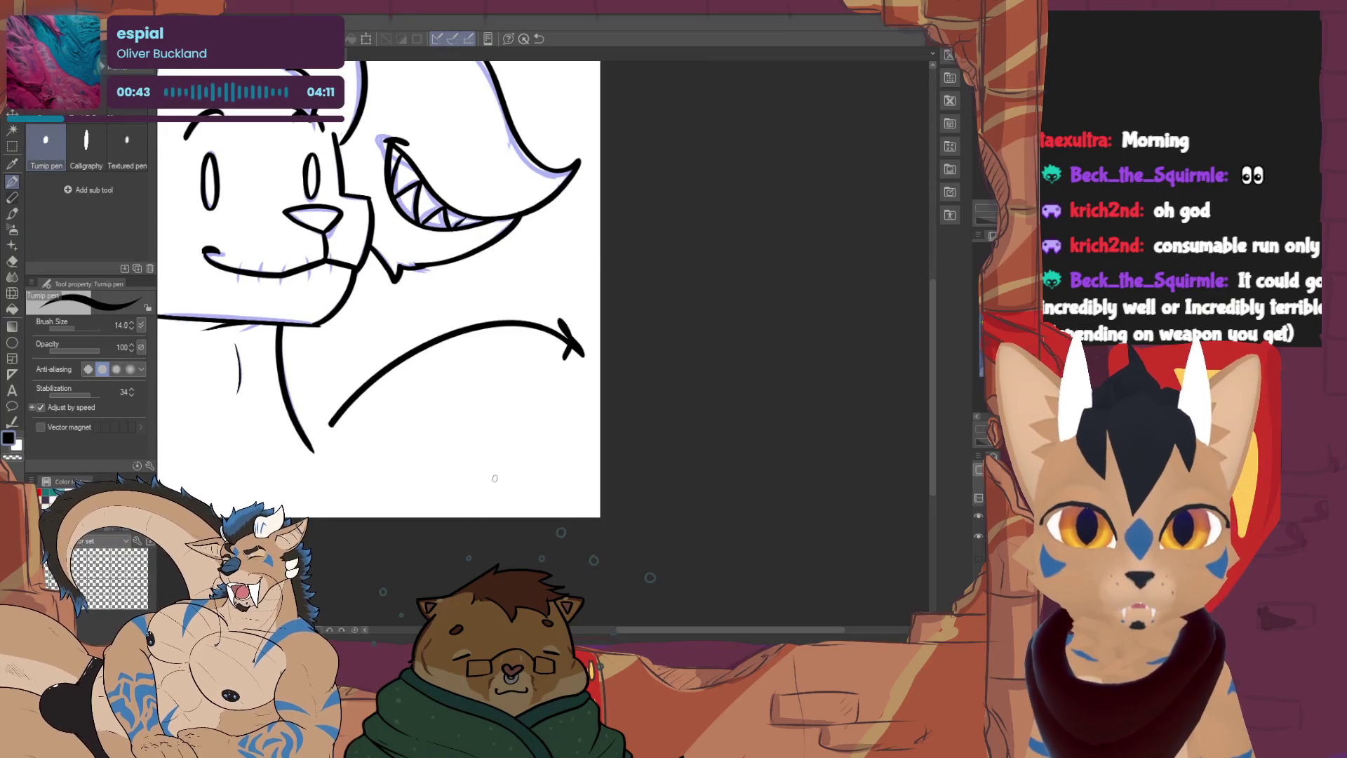
drag(355, 376, 381, 409)
drag(417, 328, 435, 382)
drag(494, 301, 495, 352)
drag(551, 306, 539, 360)
key(ctrl+z)
key(ctrl+z)
key(ctrl+z)
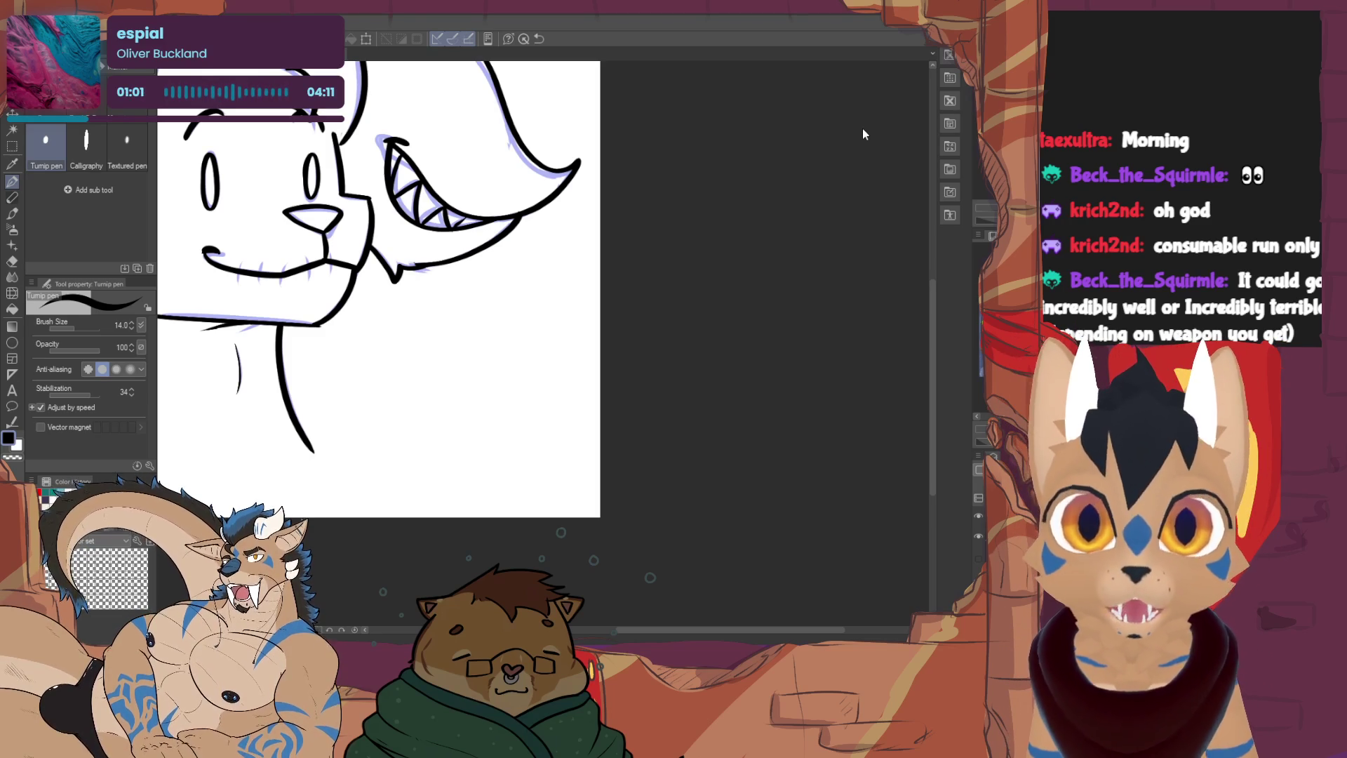
Draw a slanted arrow with a tail circle and an enclosing circle, then undo the strokes
drag(397, 322, 425, 365)
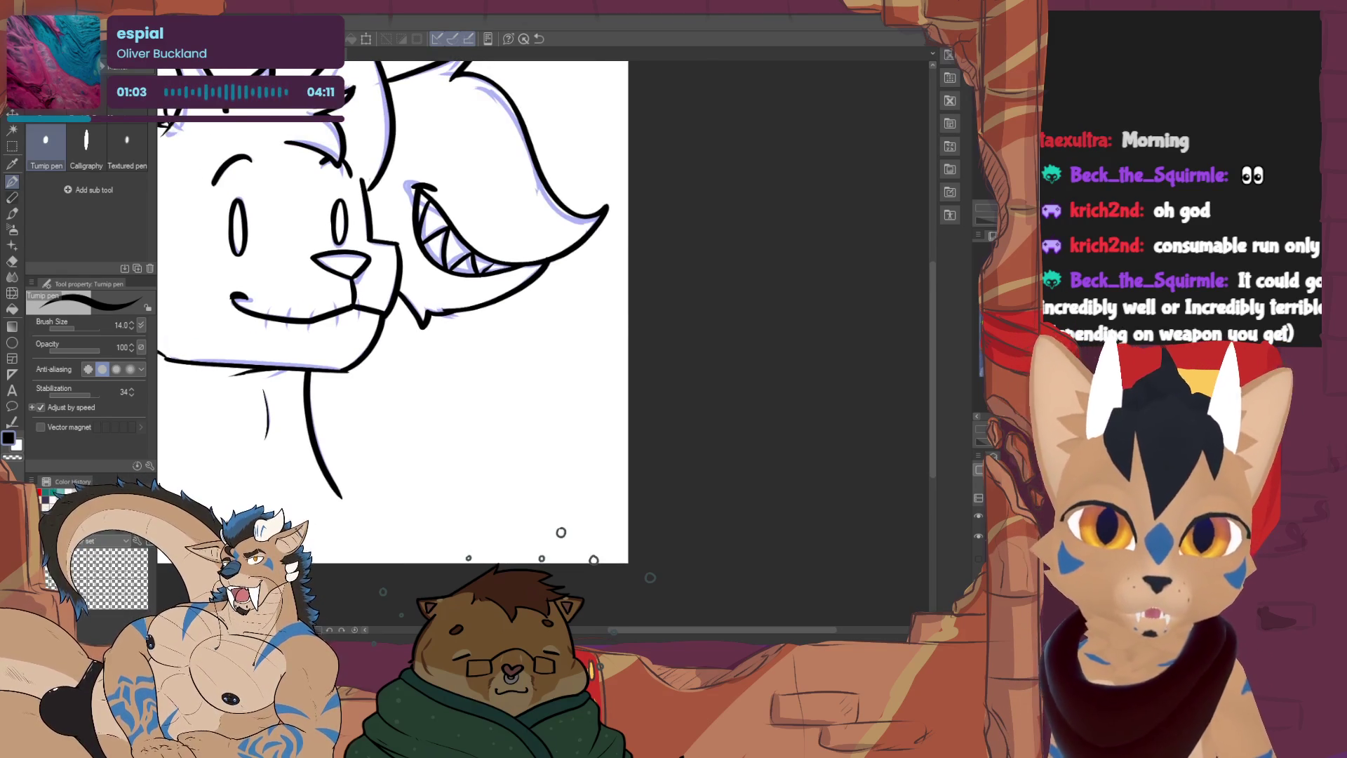
mouse_move(432, 415)
mouse_down()
mouse_move(479, 362)
mouse_move(477, 391)
mouse_up()
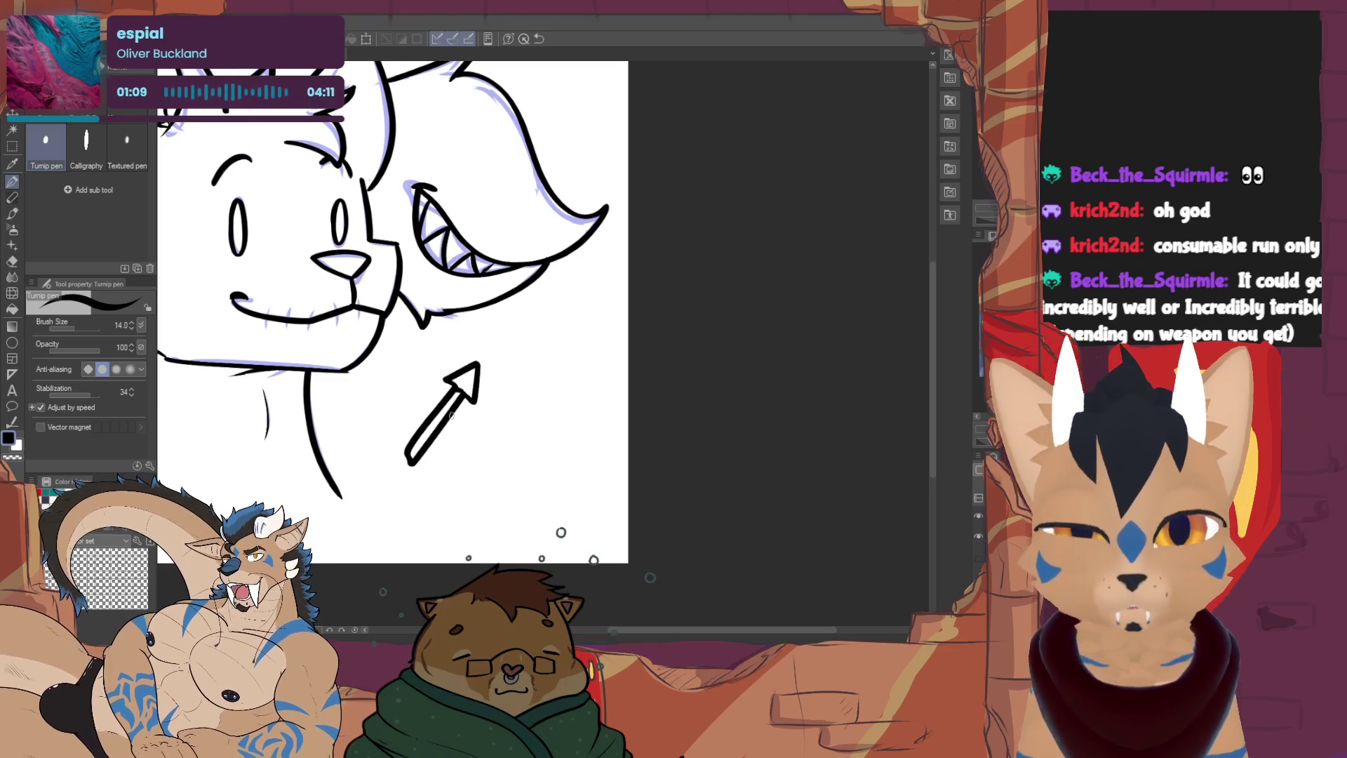
mouse_move(459, 412)
mouse_down()
mouse_move(491, 456)
mouse_move(460, 415)
mouse_up()
key(ctrl+z)
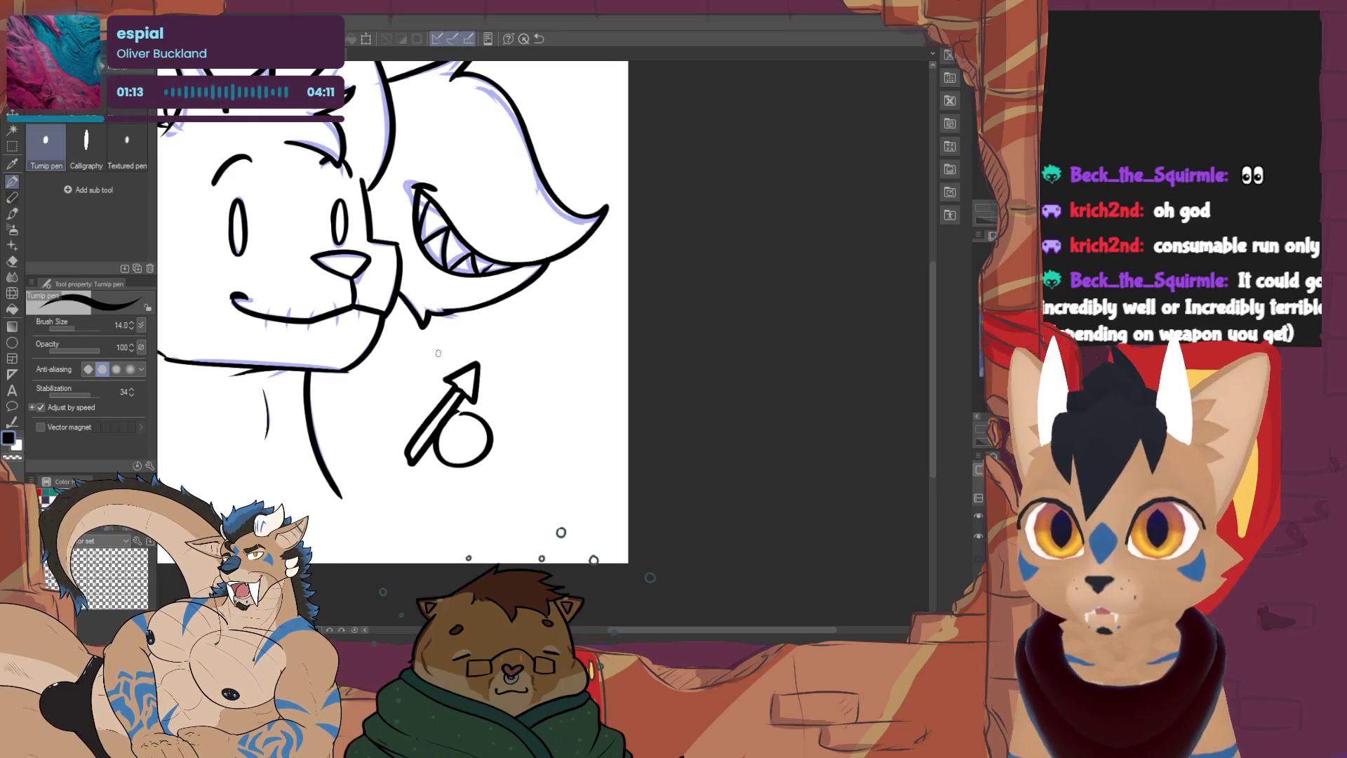
mouse_move(474, 346)
mouse_down()
mouse_move(501, 377)
mouse_move(455, 352)
mouse_up()
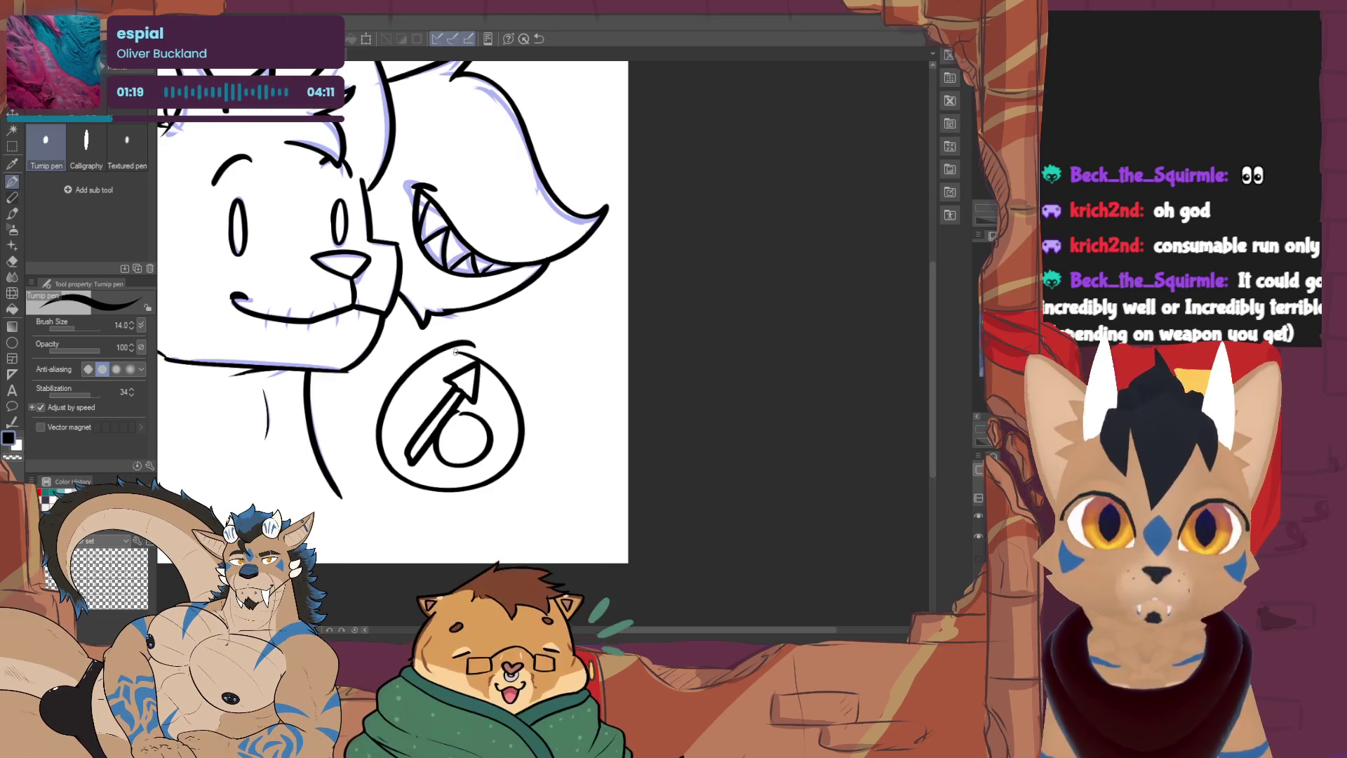
key(ctrl+z)
key(ctrl+z)
key(ctrl+z)
key(ctrl+z)
Undo the sword blade and ellipse doodles below the face, then pan to show the whole head
mouse_move(445, 430)
mouse_down()
mouse_move(460, 452)
mouse_move(436, 422)
mouse_move(480, 447)
mouse_move(481, 330)
mouse_move(516, 320)
mouse_move(472, 439)
mouse_up()
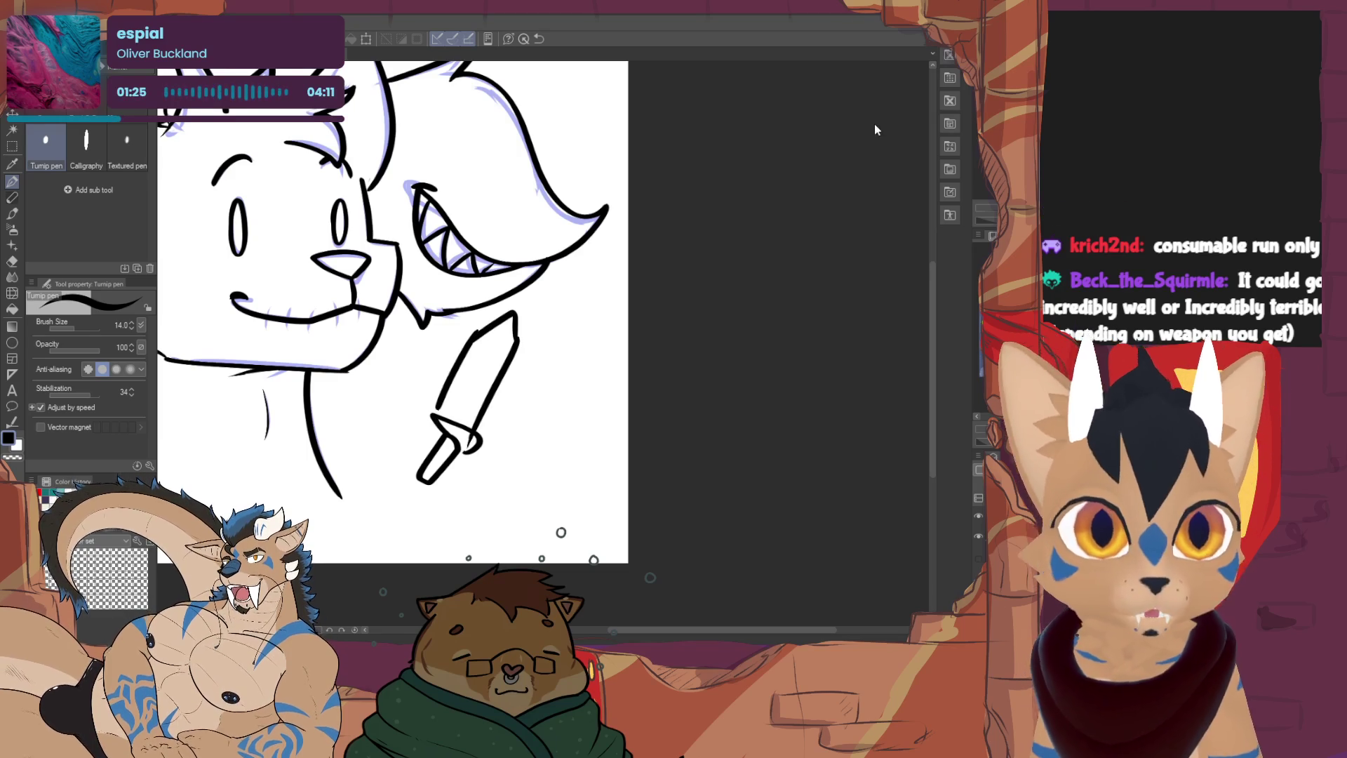
key(ctrl+z)
key(ctrl+z)
key(ctrl+z)
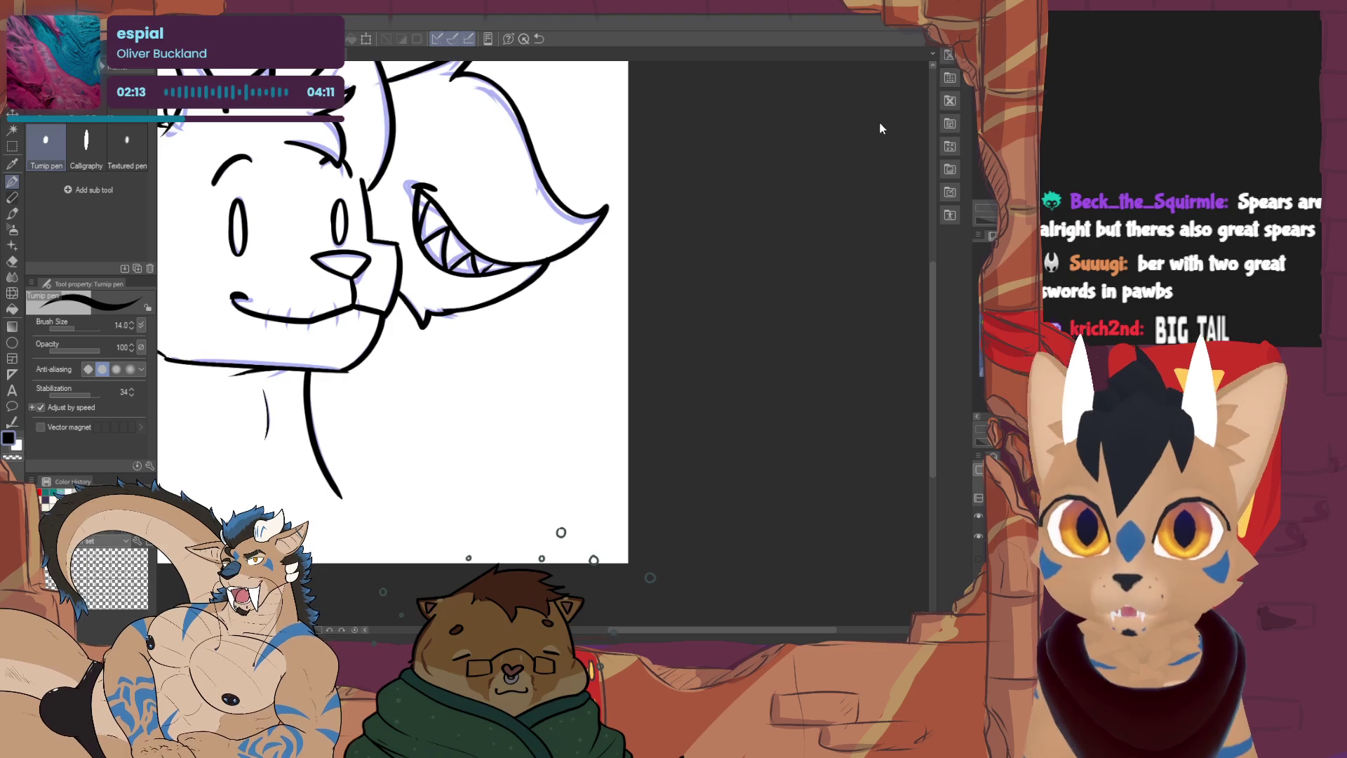
drag(502, 373, 524, 392)
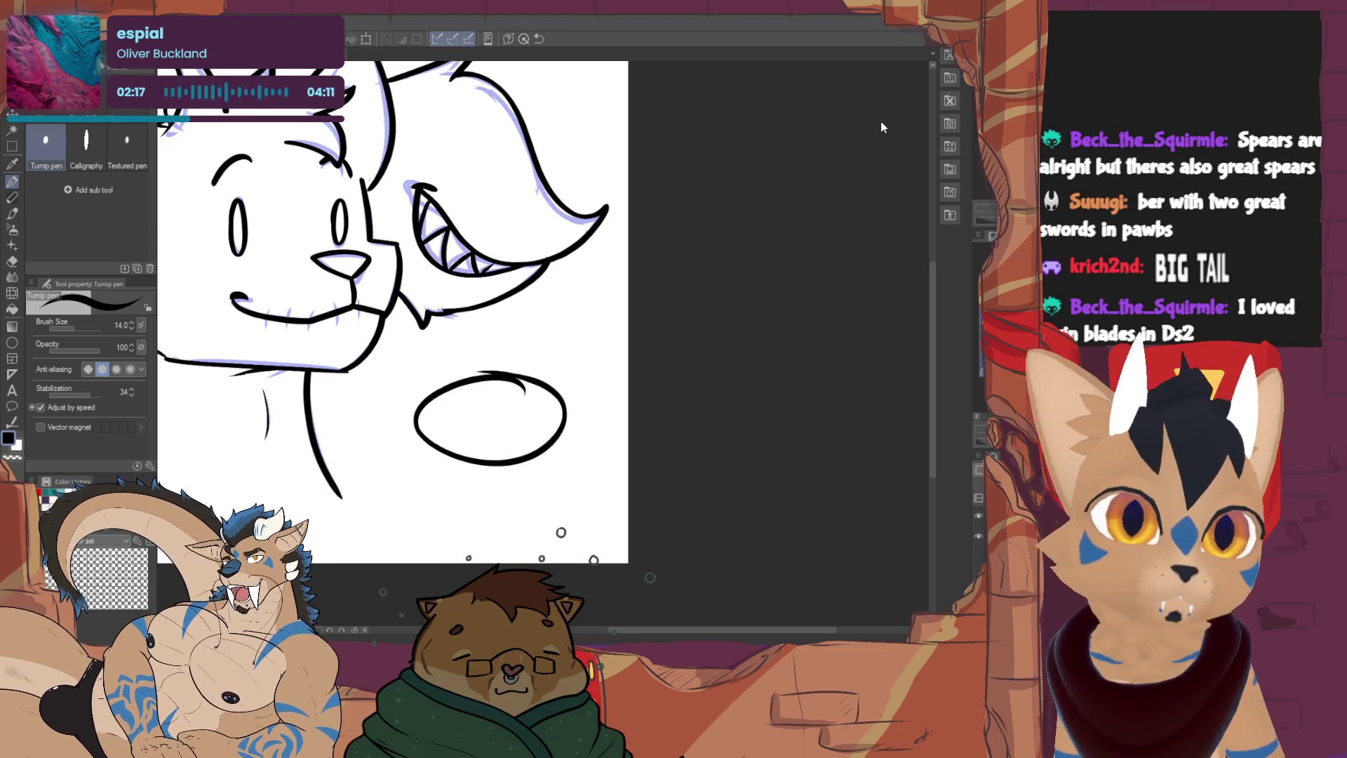
key(ctrl+z)
drag(883, 127, 1154, 191)
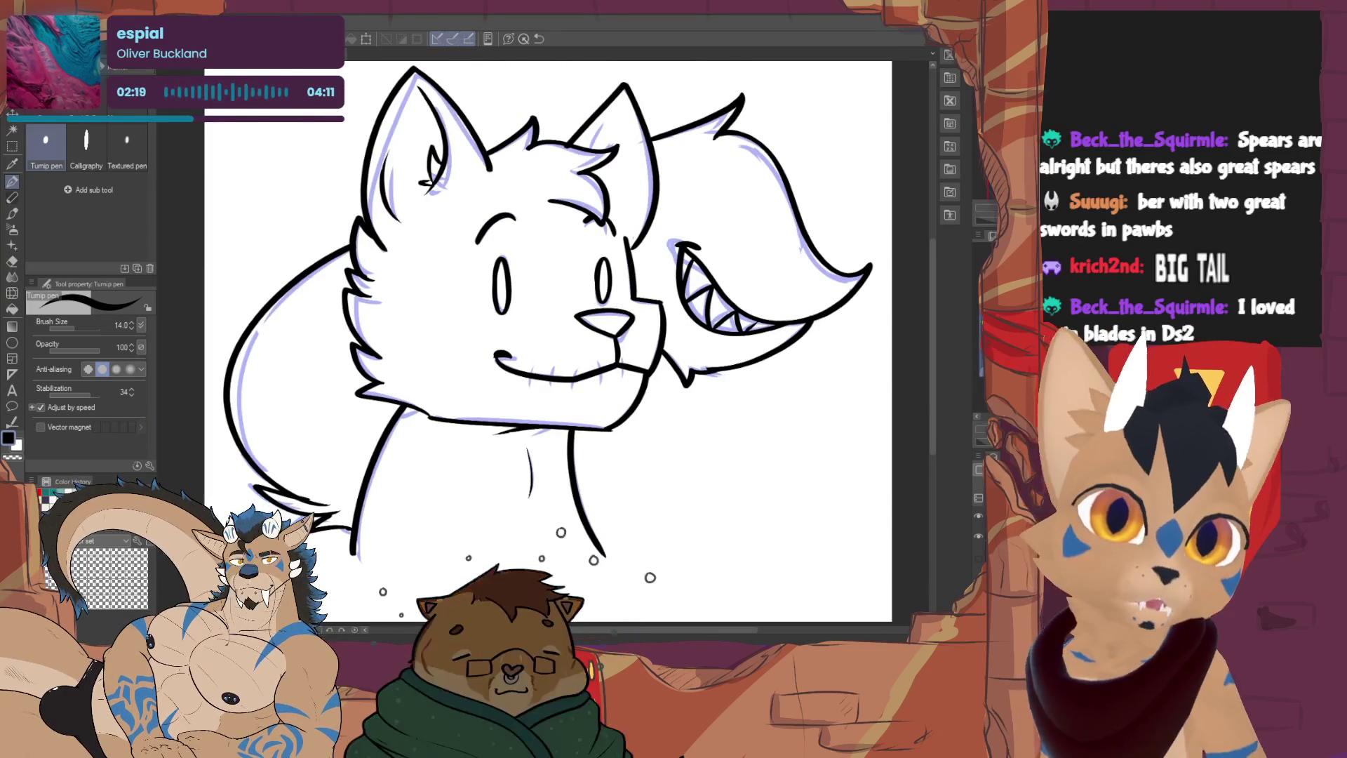
Erase the tail's grin, teeth, jaw and long tail curve with the Vector eraser at size 19.3
drag(631, 315, 501, 310)
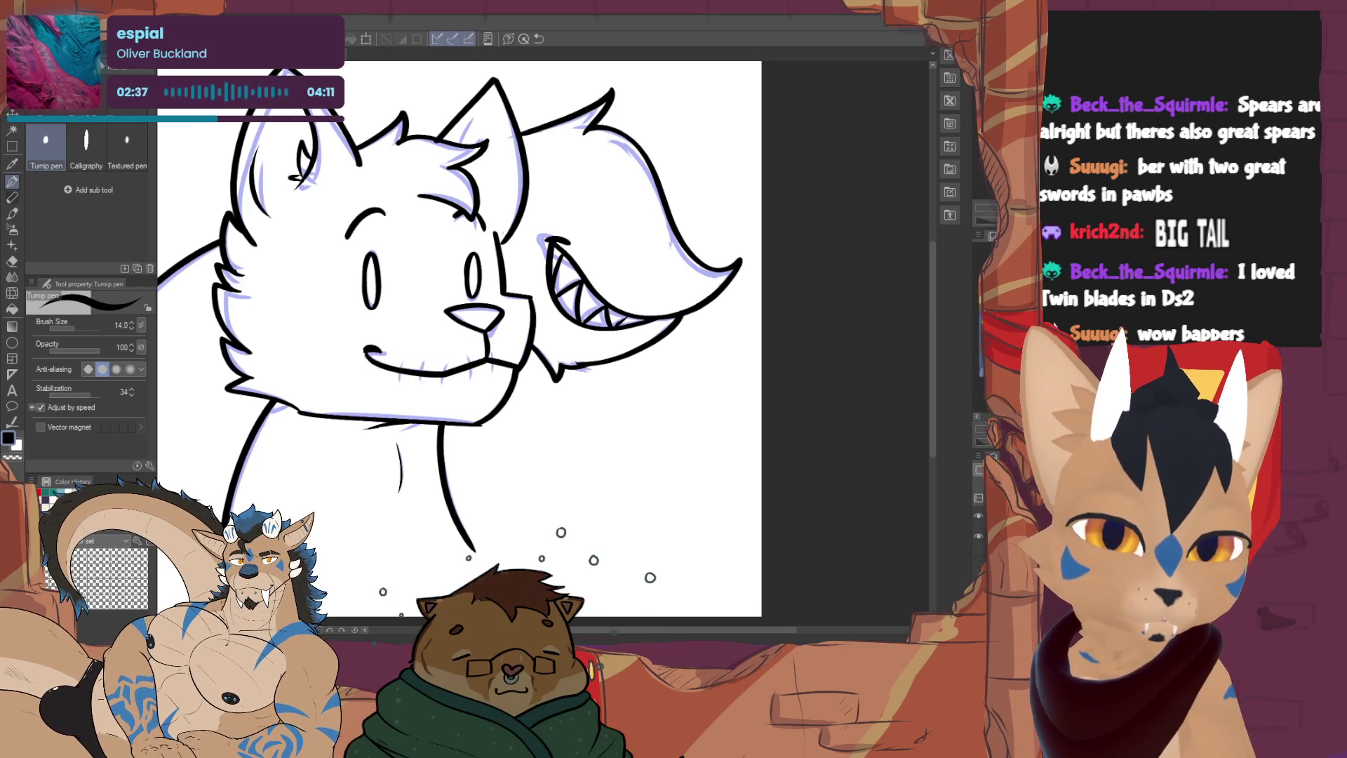
drag(667, 250, 632, 343)
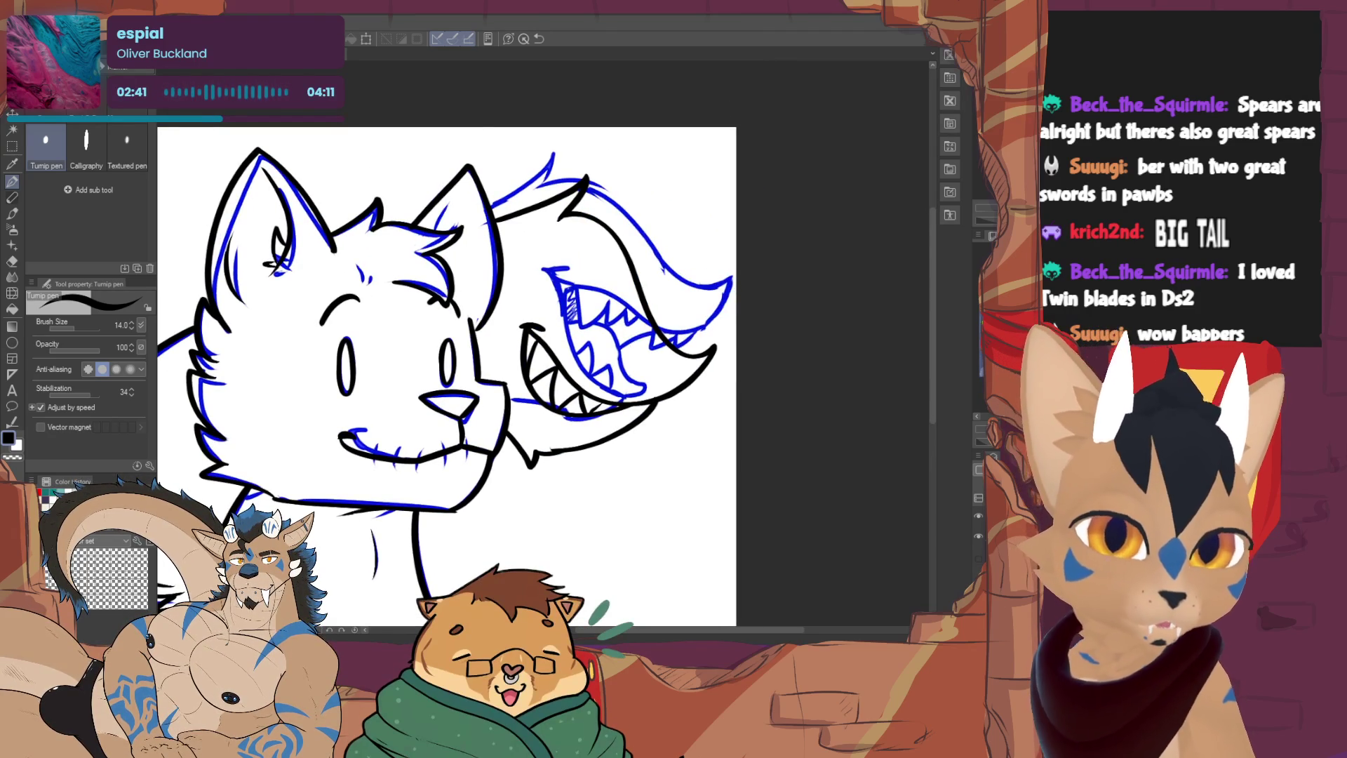
key(e)
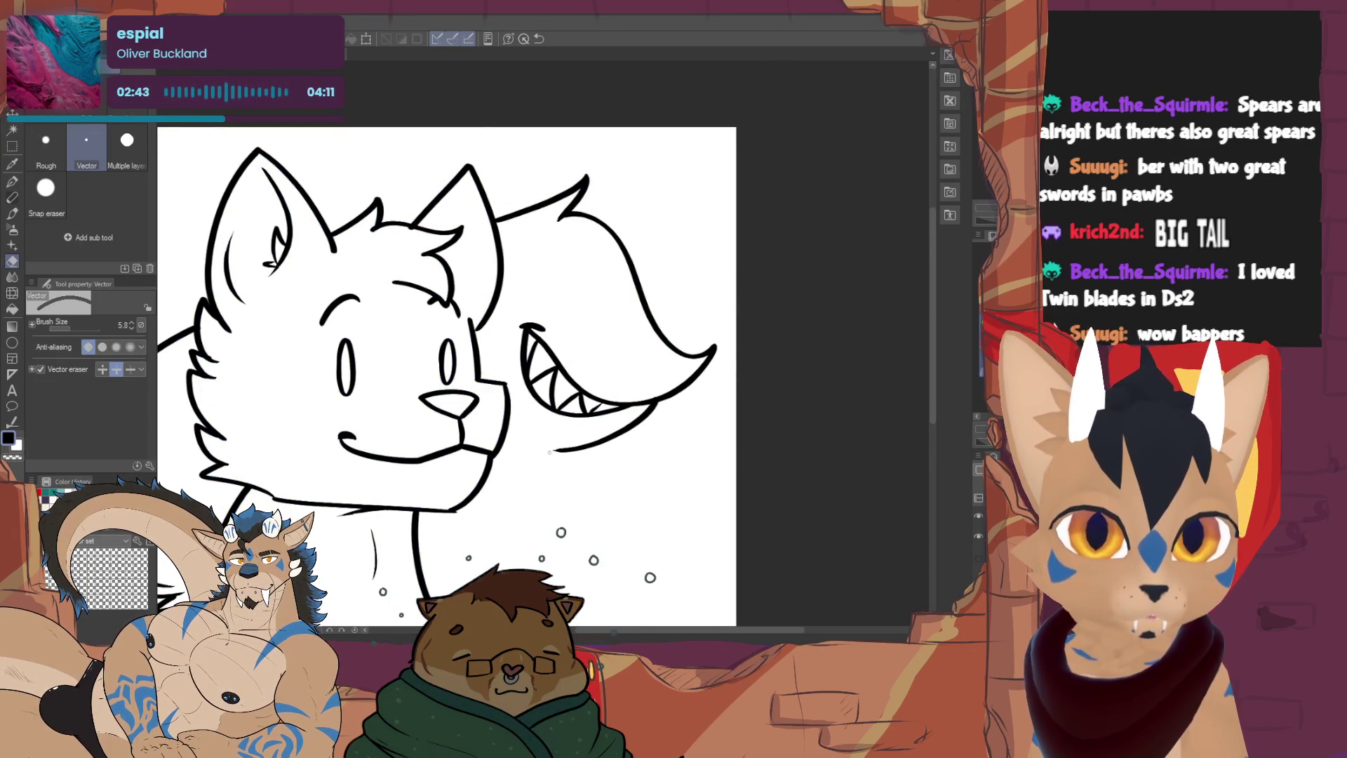
click(552, 451)
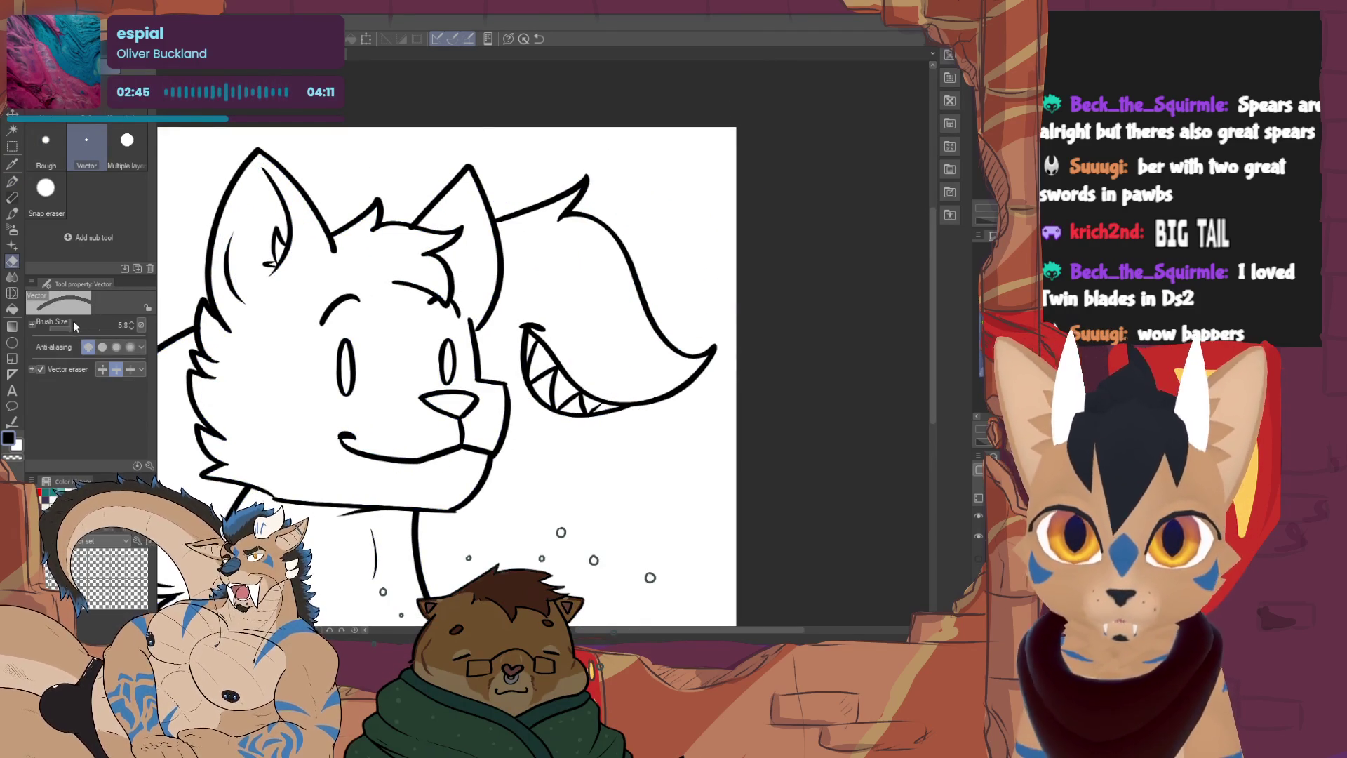
drag(77, 324, 81, 320)
mouse_move(541, 338)
mouse_down()
mouse_move(557, 393)
mouse_move(635, 403)
mouse_move(684, 361)
mouse_up()
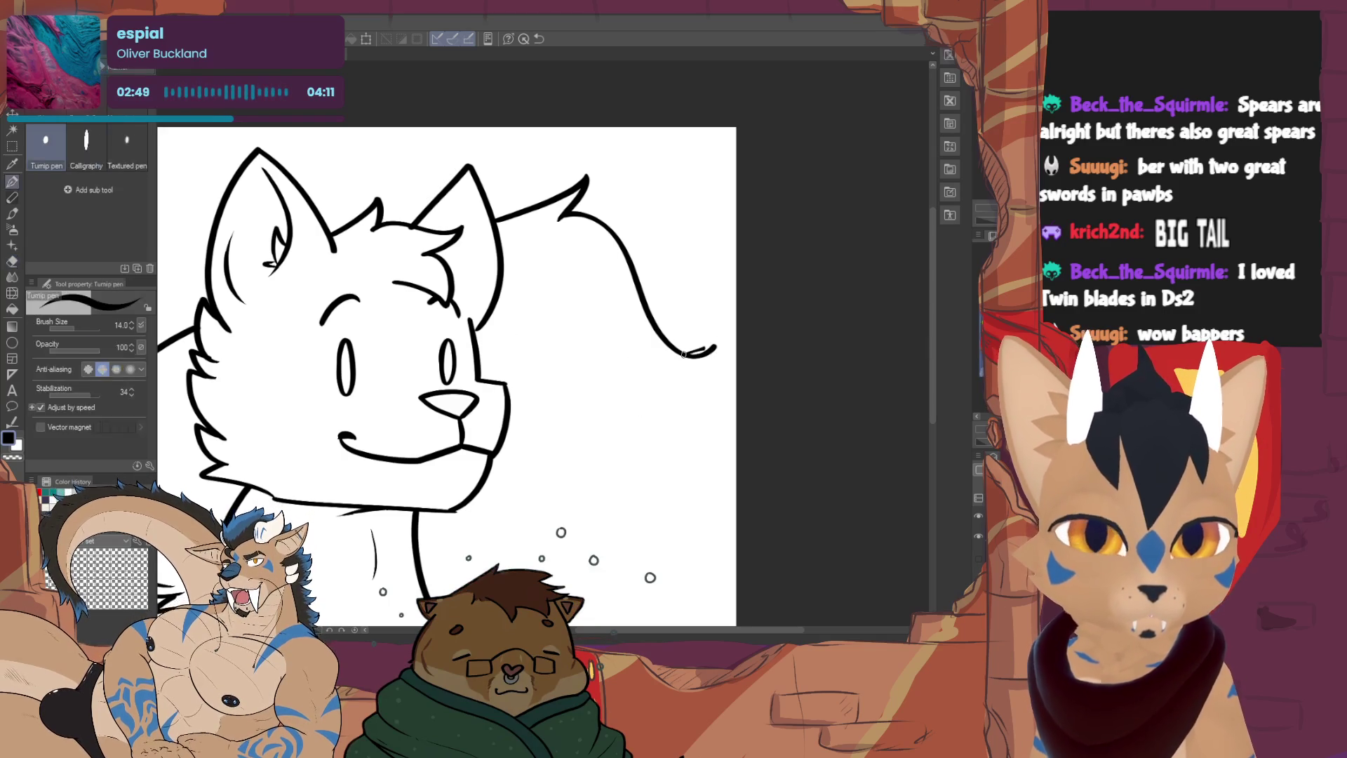
click(710, 345)
click(574, 200)
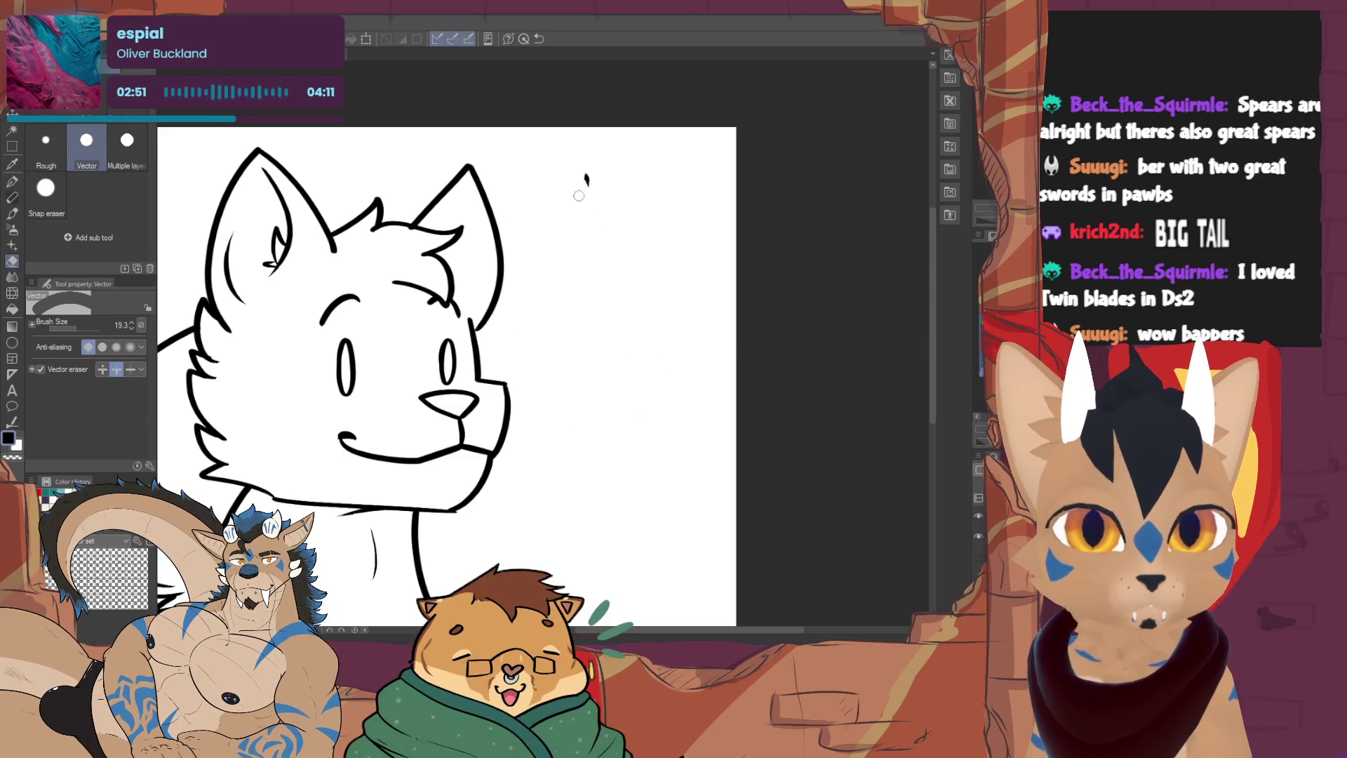
key(p)
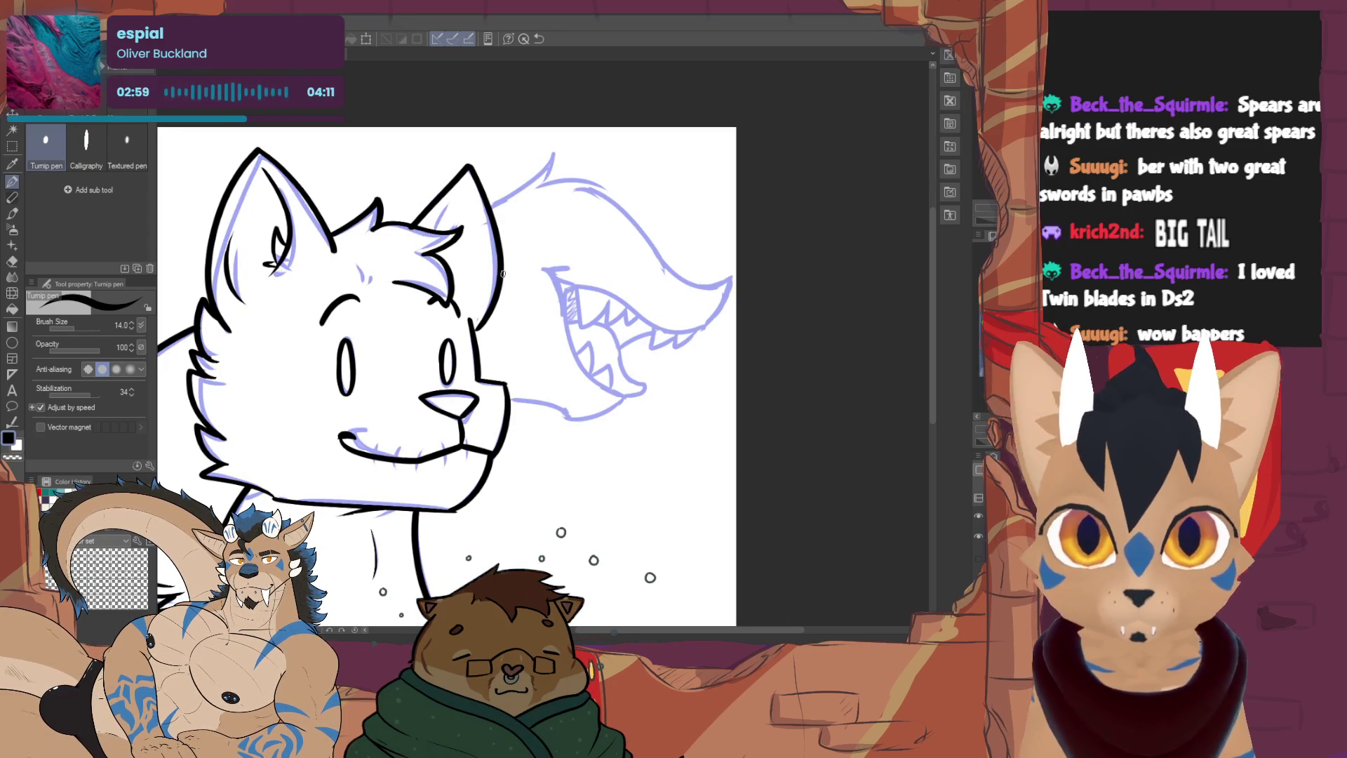
Ink a fur tuft on the head's right side and the tail's top edge around the tip
mouse_move(491, 205)
mouse_down()
mouse_move(556, 147)
mouse_move(554, 183)
mouse_up()
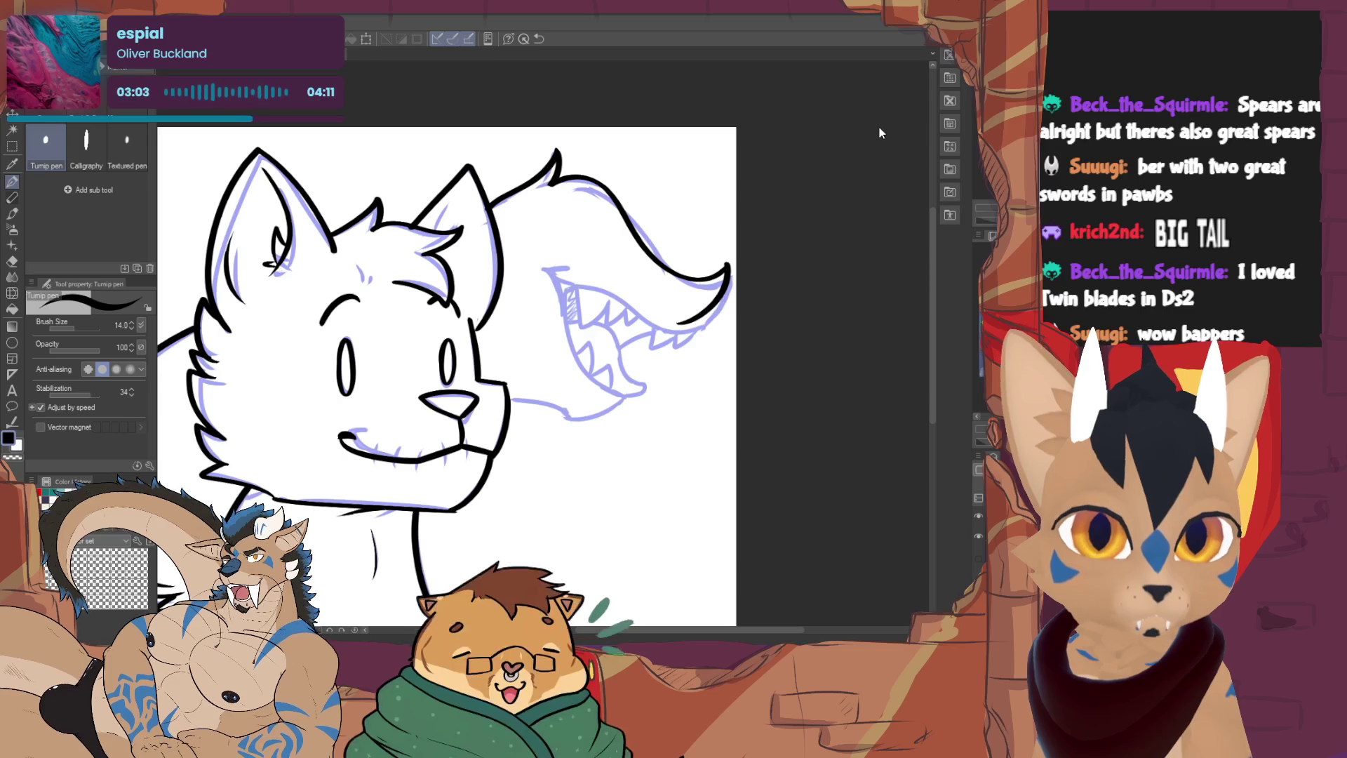
mouse_move(554, 183)
mouse_down()
mouse_move(695, 277)
mouse_move(728, 261)
mouse_move(679, 337)
mouse_up()
key(ctrl+z)
key(ctrl+z)
mouse_move(555, 184)
mouse_down()
mouse_move(628, 205)
mouse_move(726, 281)
mouse_move(681, 333)
mouse_up()
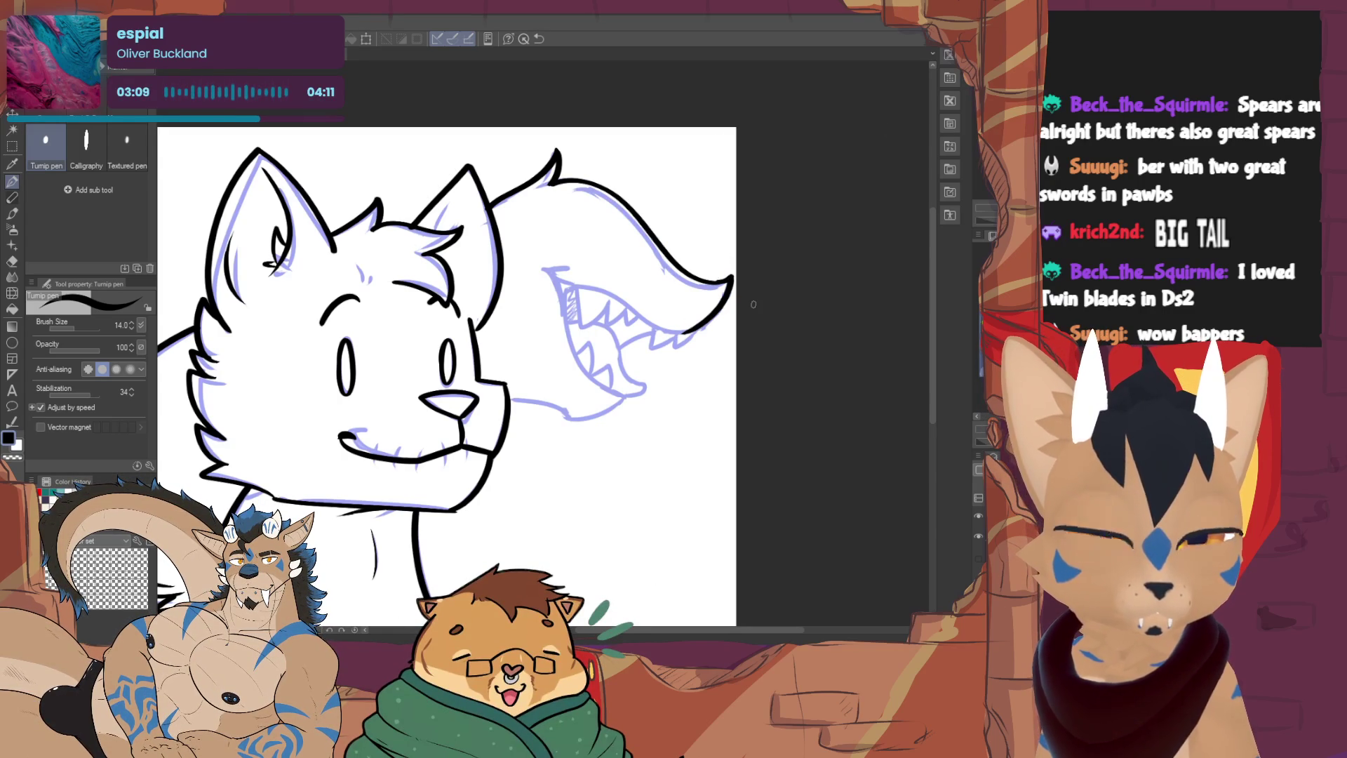
key(ctrl+z)
drag(728, 279, 684, 331)
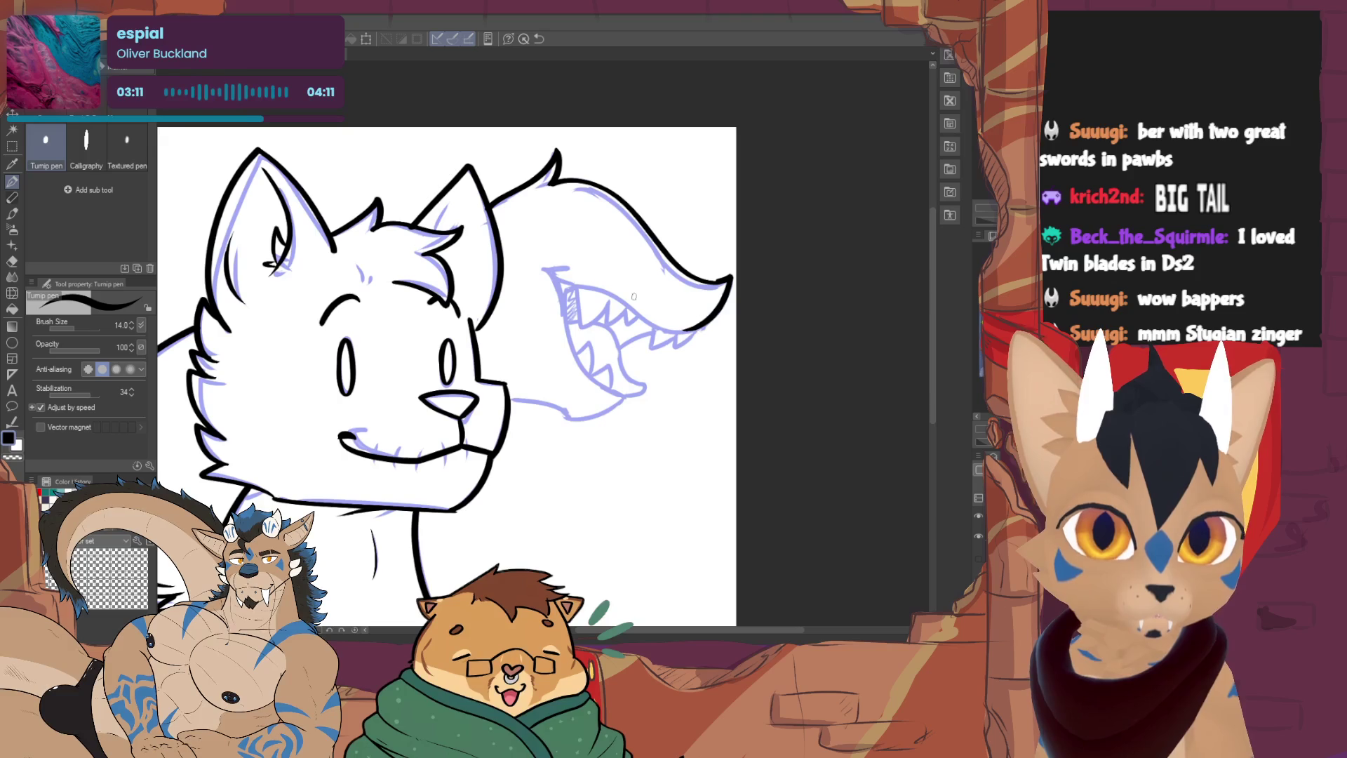
Ink the tail mouth's lower jaw and upper teeth line, redoing the upper line twice
drag(540, 269, 672, 331)
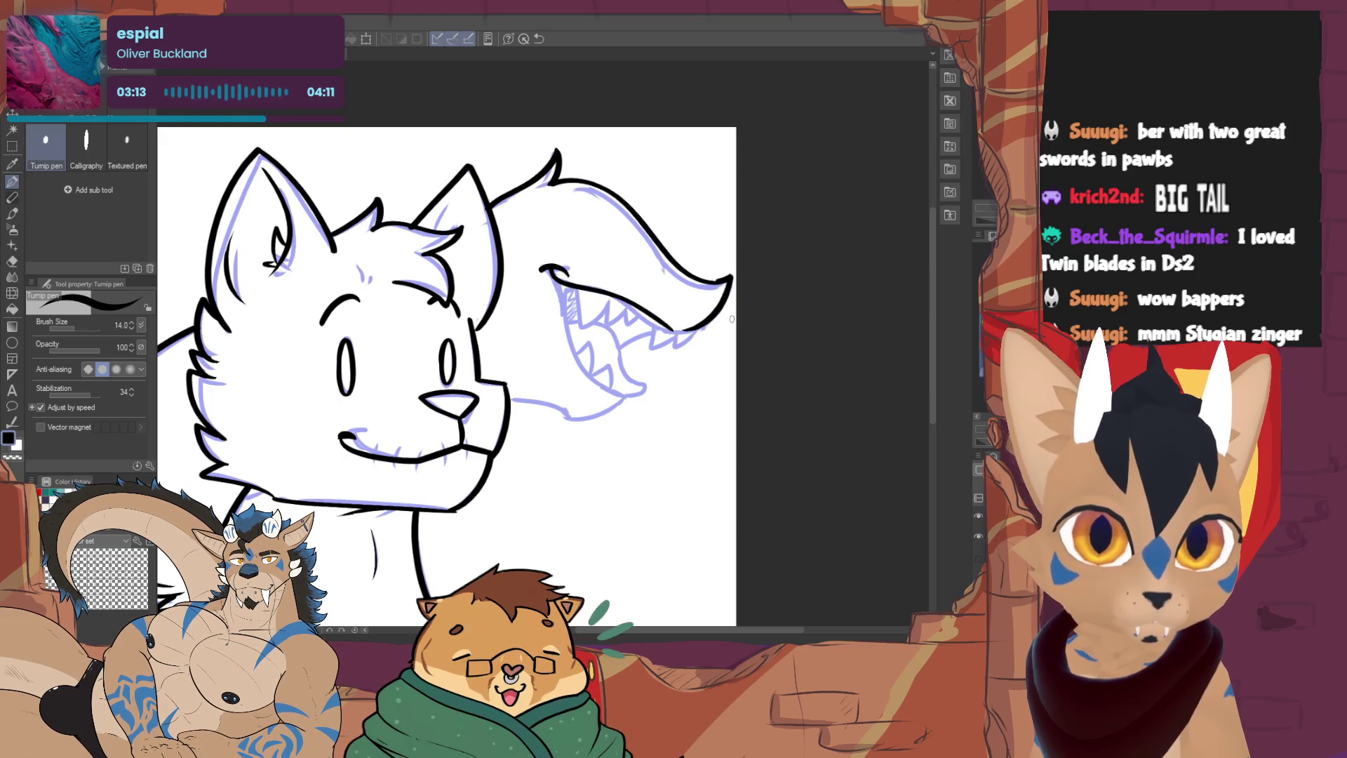
key(ctrl+z)
drag(549, 267, 702, 327)
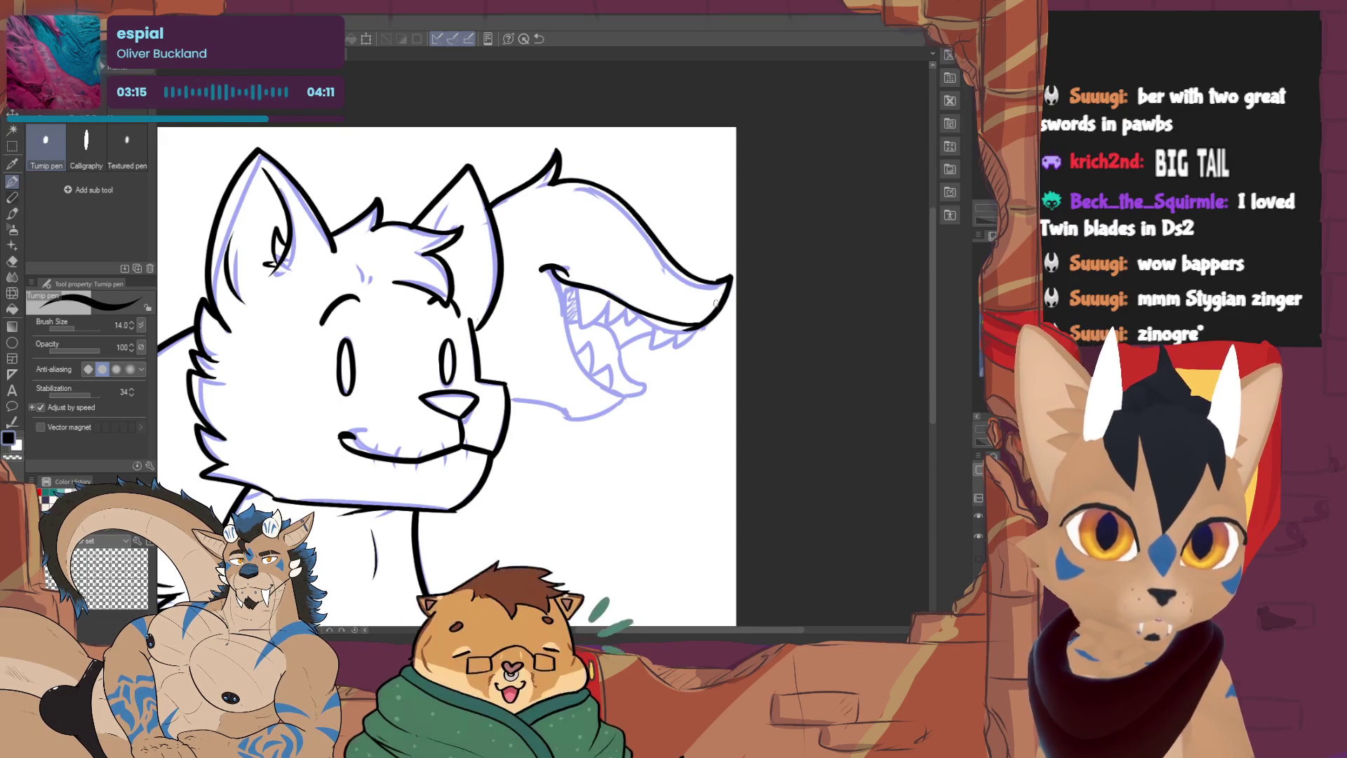
key(ctrl+z)
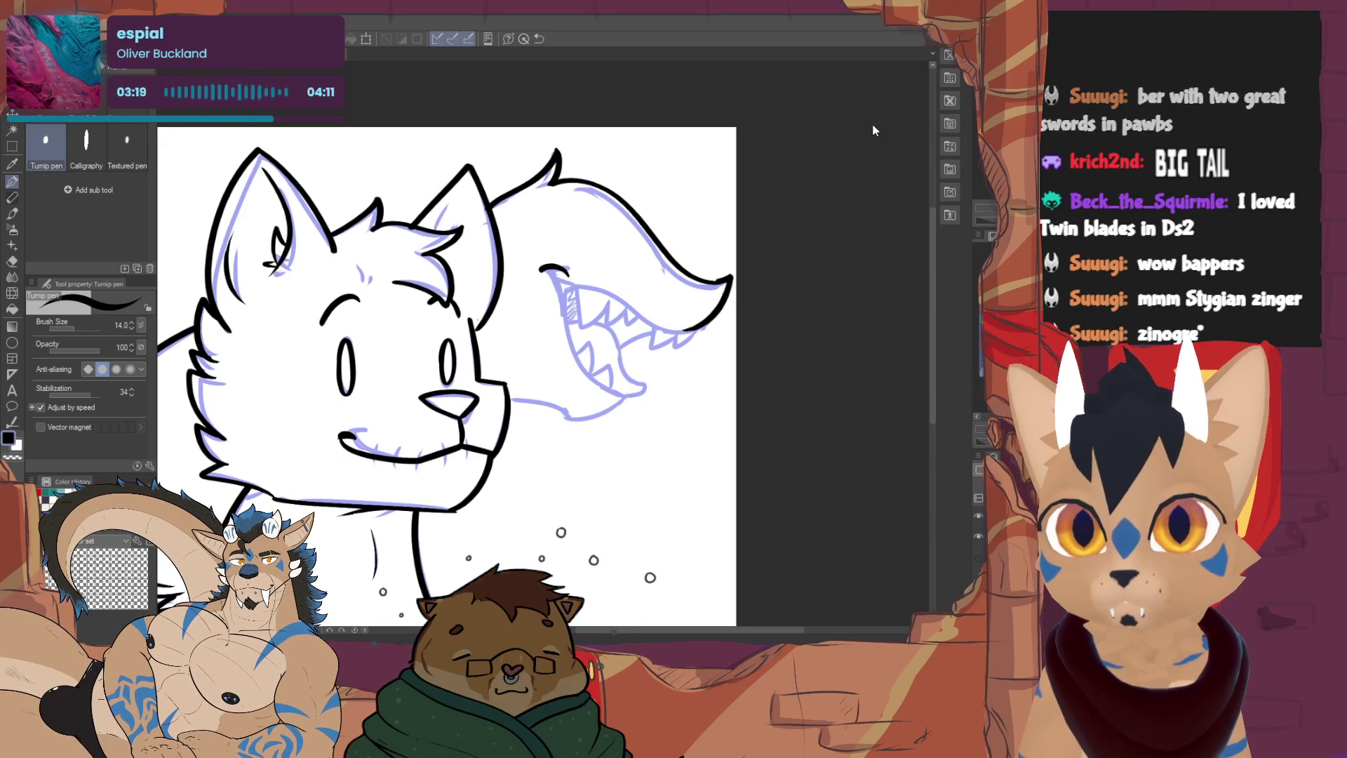
mouse_move(552, 275)
mouse_down()
mouse_move(565, 334)
mouse_move(628, 399)
mouse_up()
drag(552, 270, 699, 336)
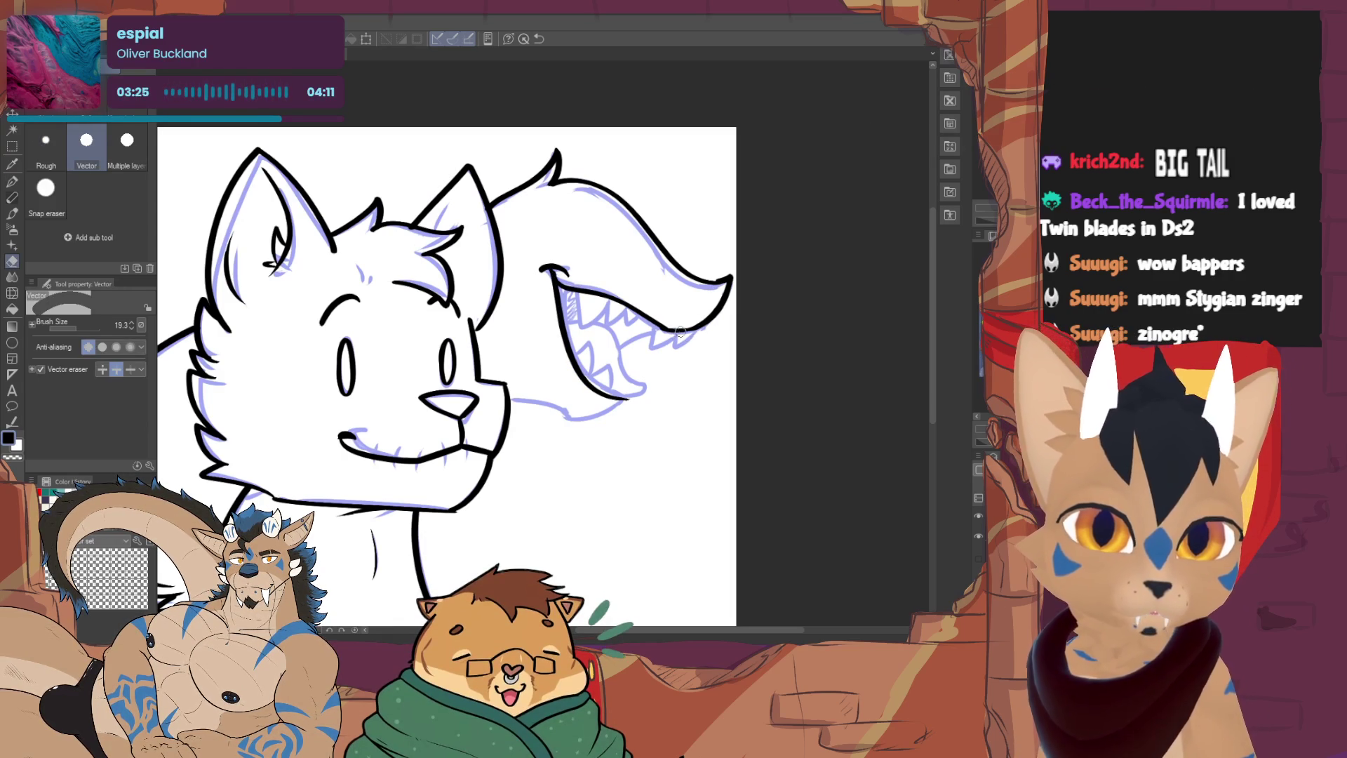
Add the lower jaw line, upper and lower fangs, and zigzag teeth along the tail's jaw
mouse_move(509, 398)
mouse_down()
mouse_move(579, 423)
mouse_move(627, 401)
mouse_up()
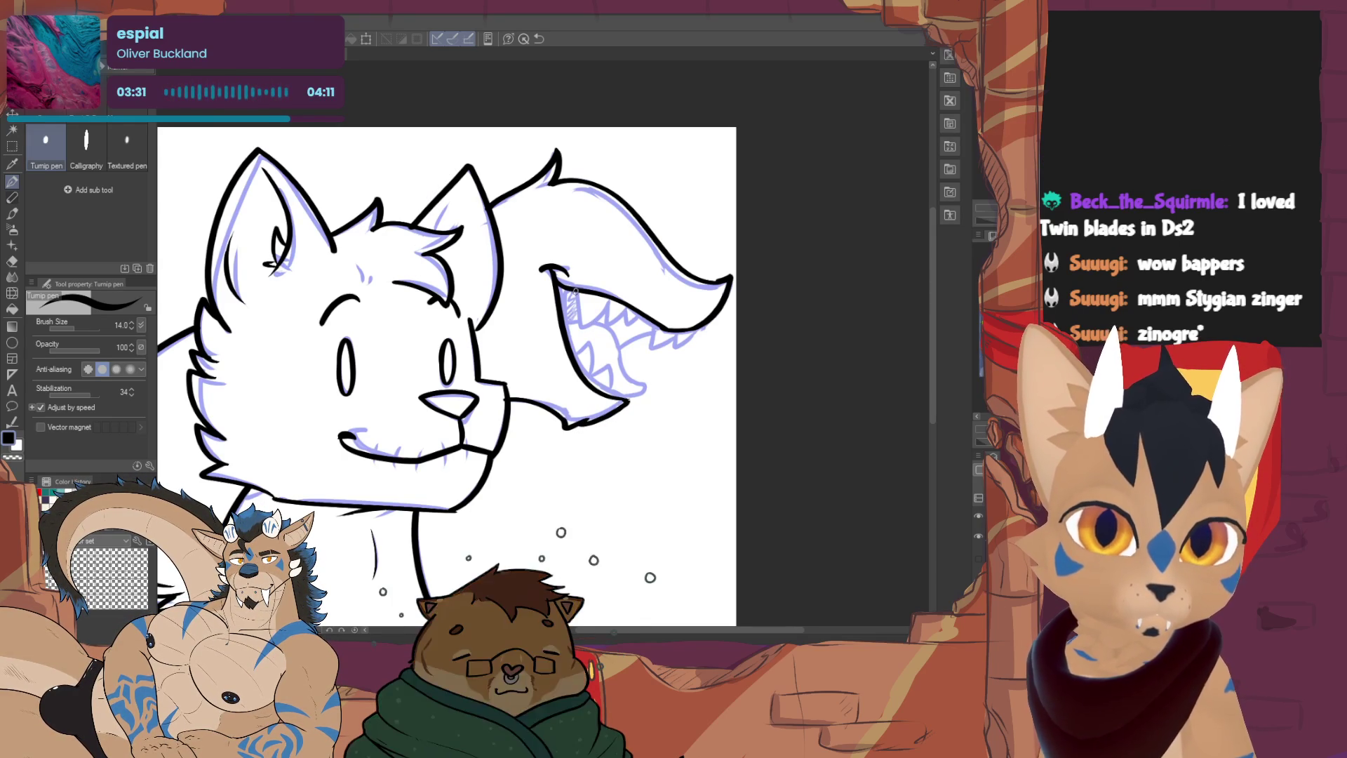
mouse_move(589, 298)
mouse_down()
mouse_move(607, 334)
mouse_move(635, 315)
mouse_move(642, 330)
mouse_move(676, 330)
mouse_up()
mouse_move(570, 361)
mouse_down()
mouse_move(582, 344)
mouse_move(608, 399)
mouse_up()
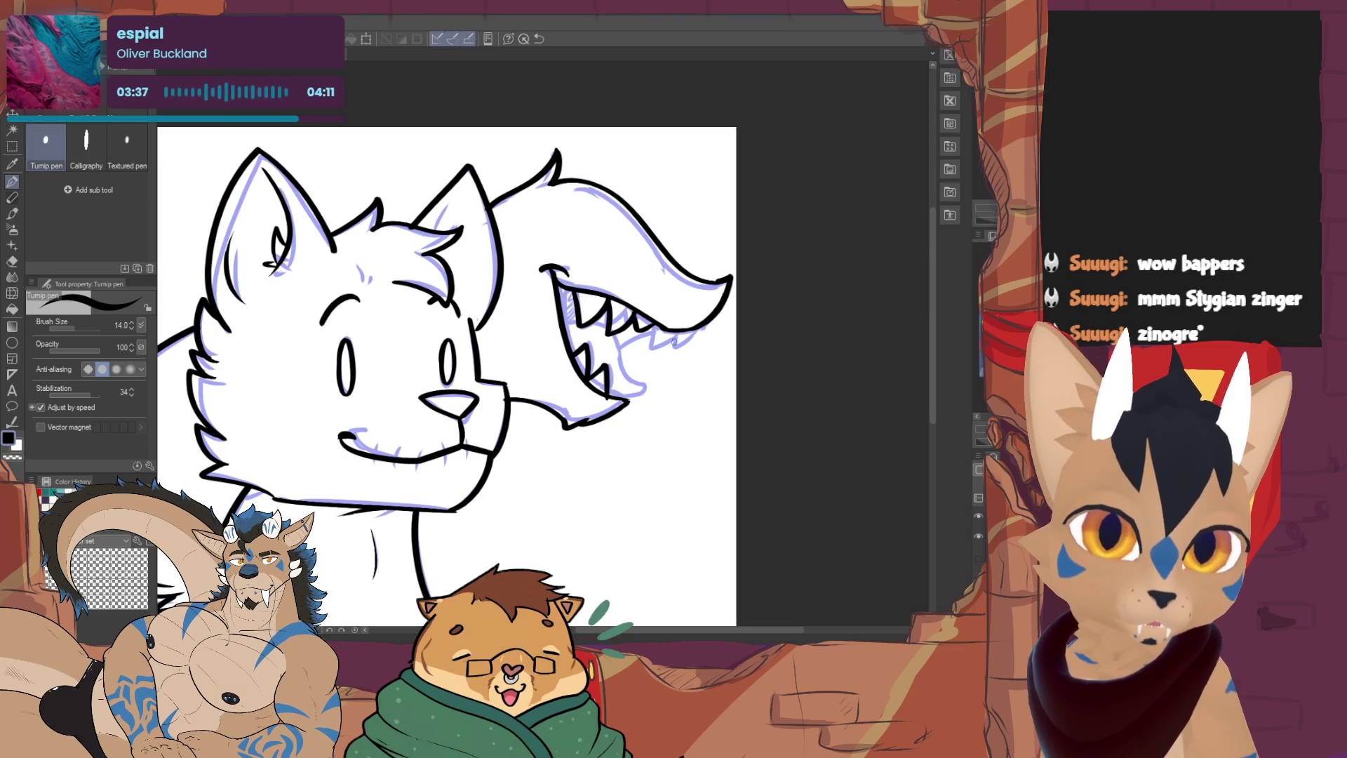
mouse_move(647, 324)
mouse_down()
mouse_move(674, 344)
mouse_move(691, 329)
mouse_move(617, 352)
mouse_move(641, 392)
mouse_move(575, 378)
mouse_move(684, 353)
mouse_up()
key(e)
key(p)
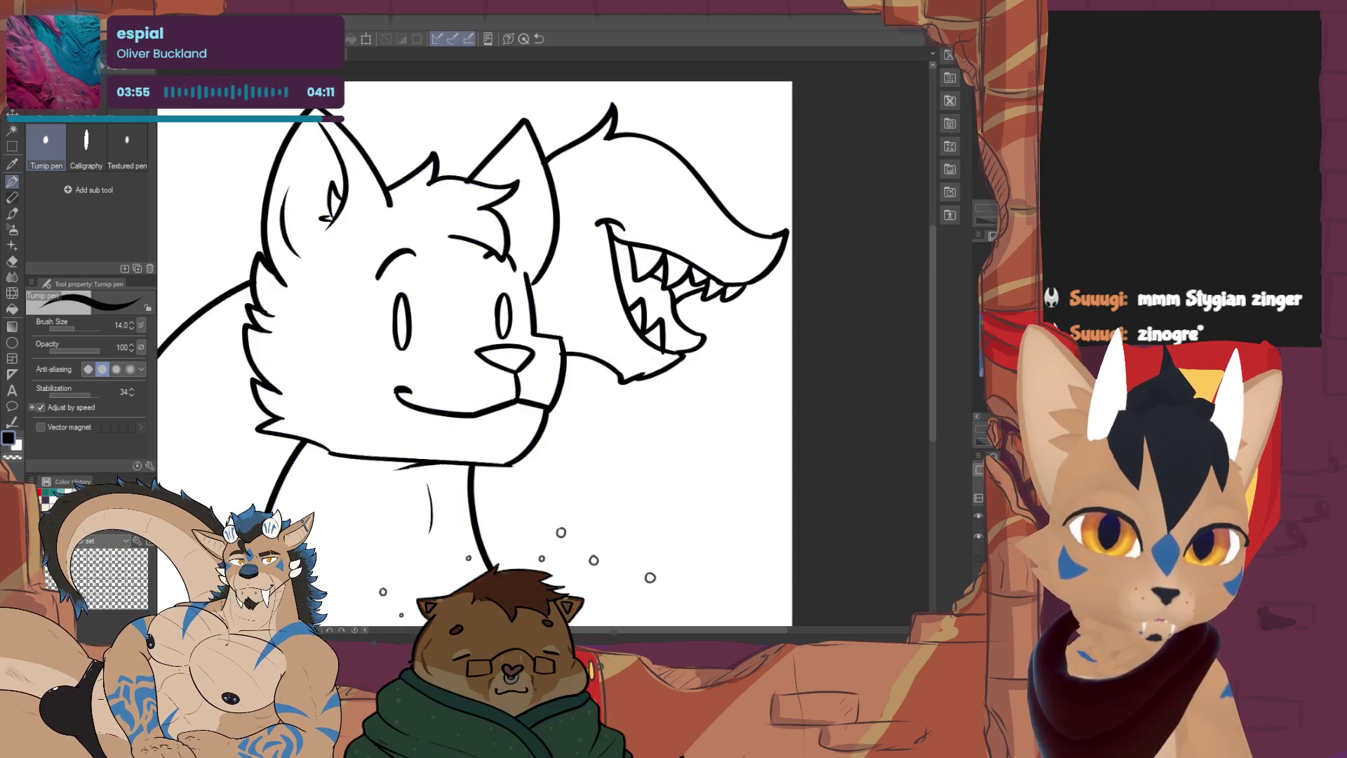
Erase and redraw the smile's left end, add three stitch ticks, and compare the ink layer versions
key(e)
drag(398, 390, 476, 414)
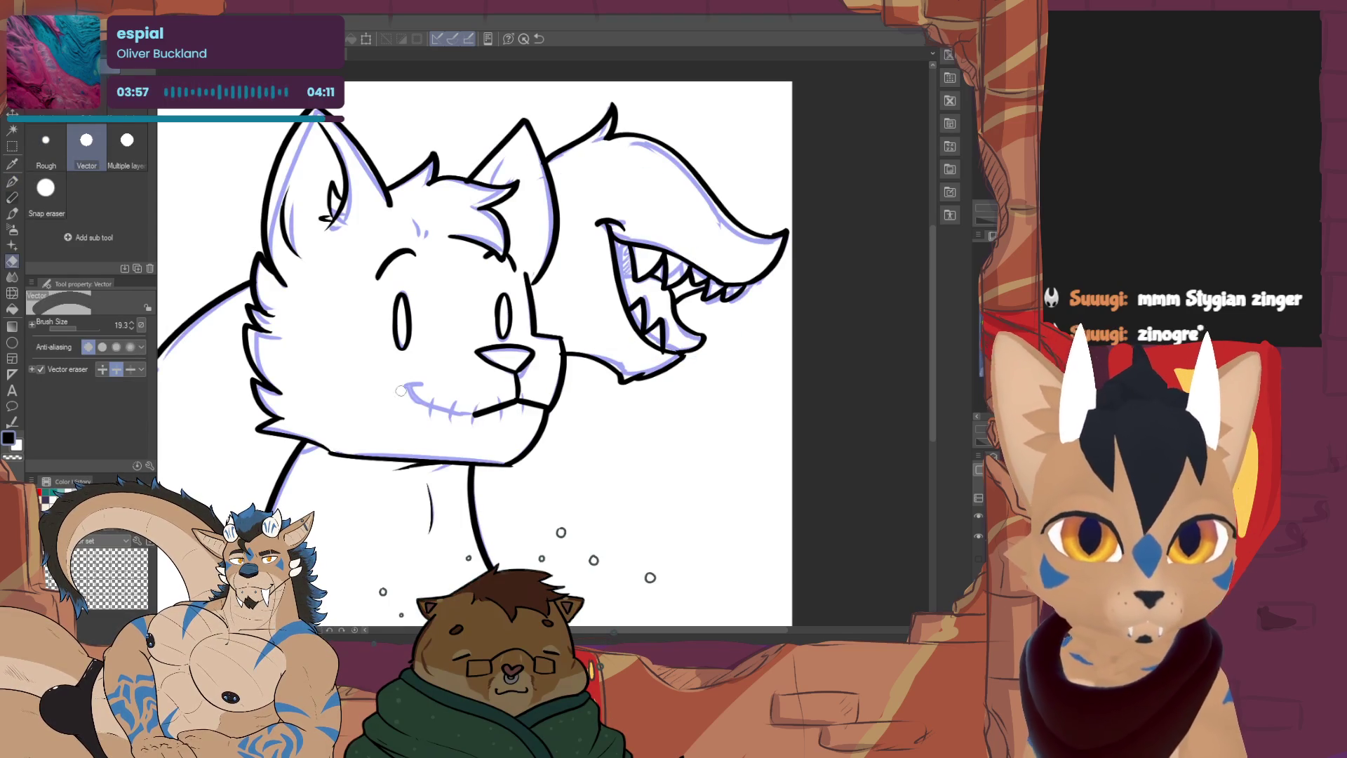
key(p)
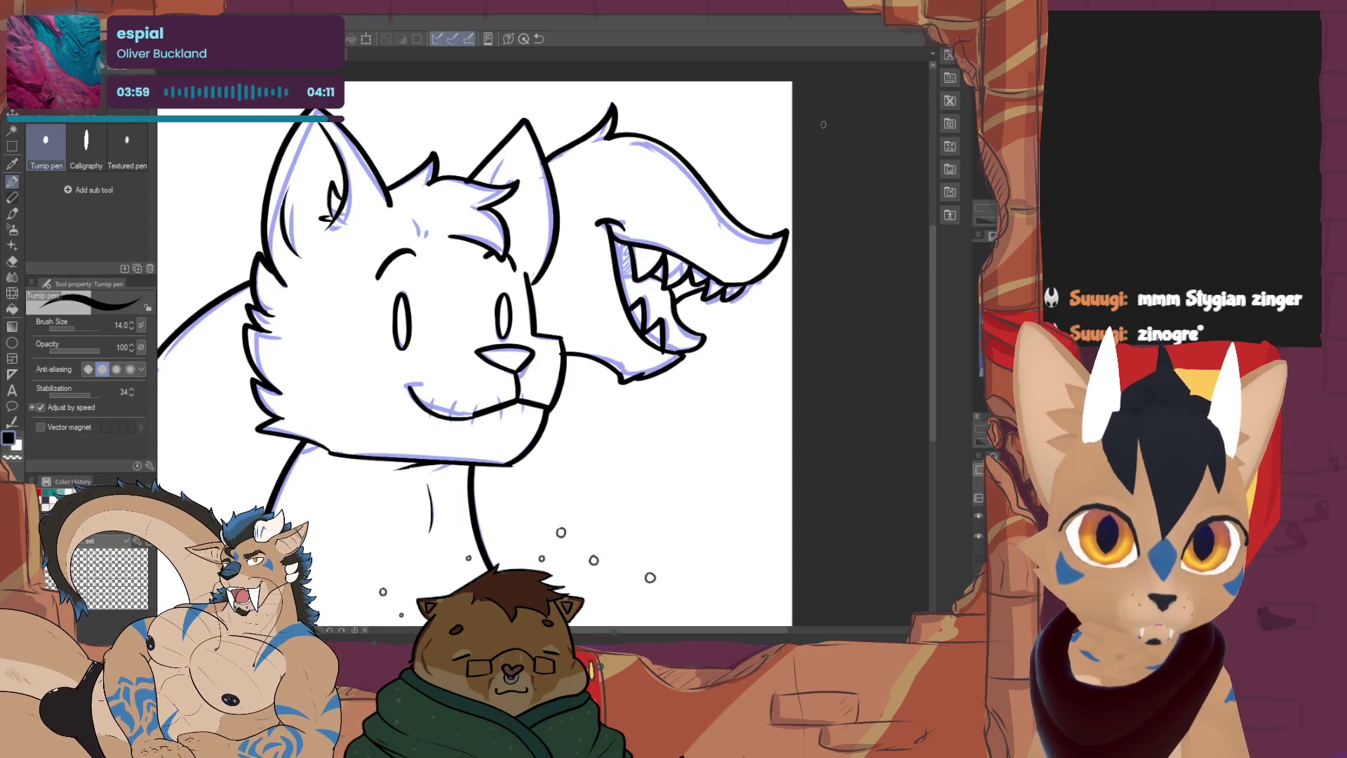
drag(406, 384, 477, 412)
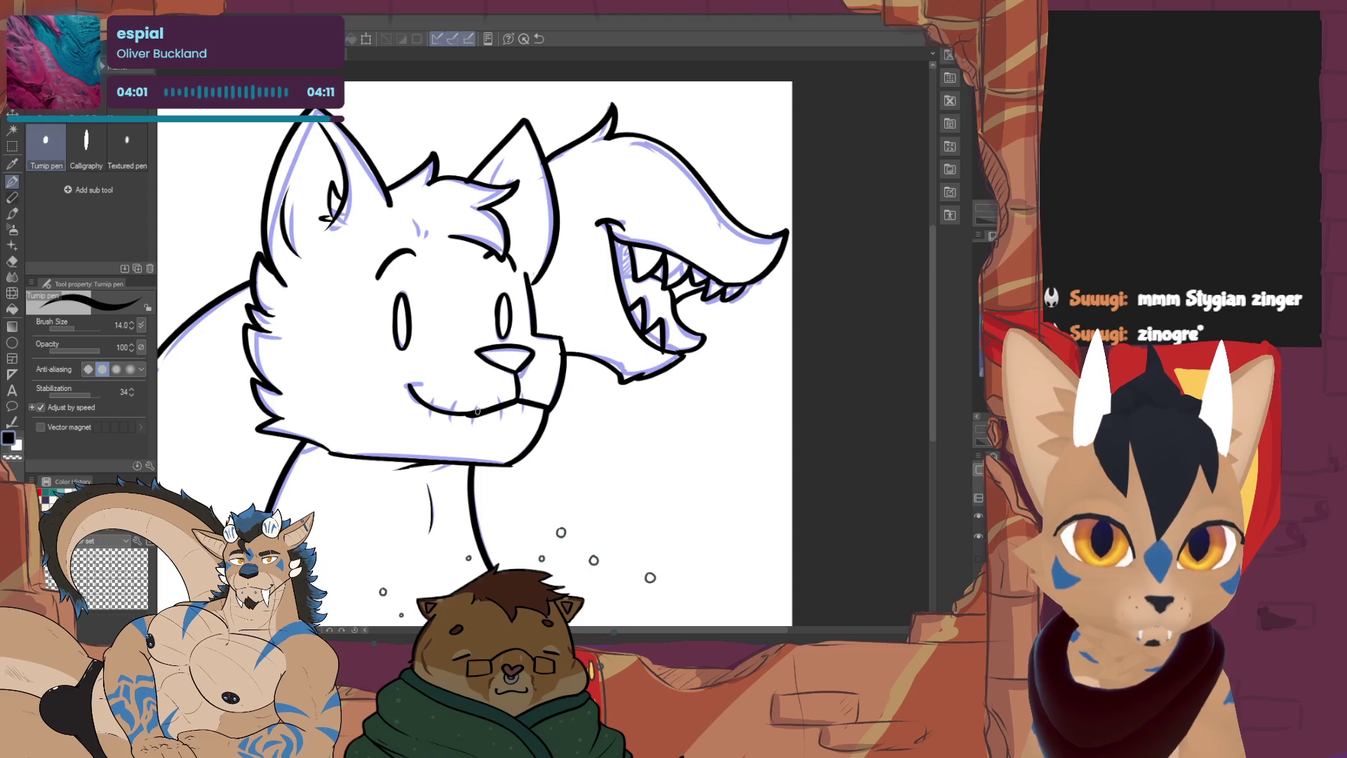
mouse_move(433, 395)
mouse_down()
mouse_move(430, 417)
mouse_move(529, 414)
mouse_up()
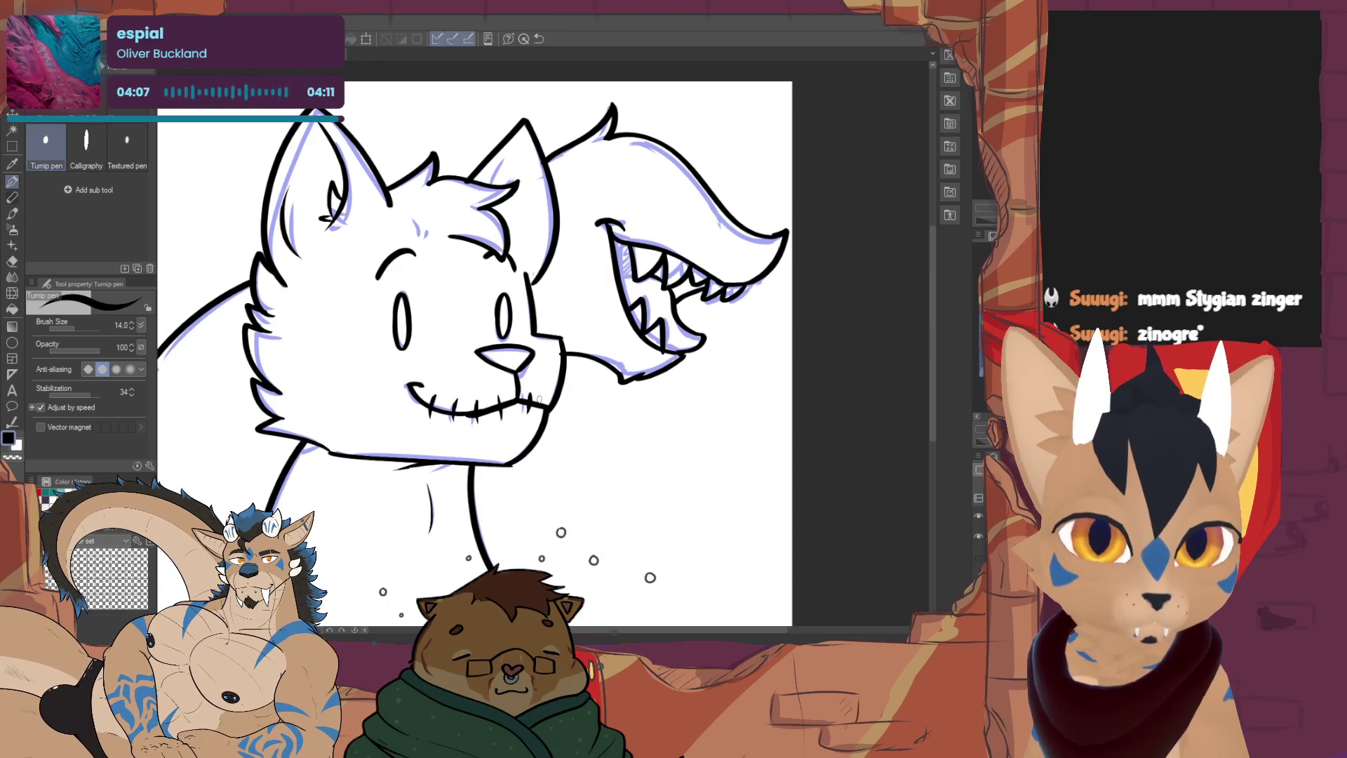
click(977, 536)
click(977, 558)
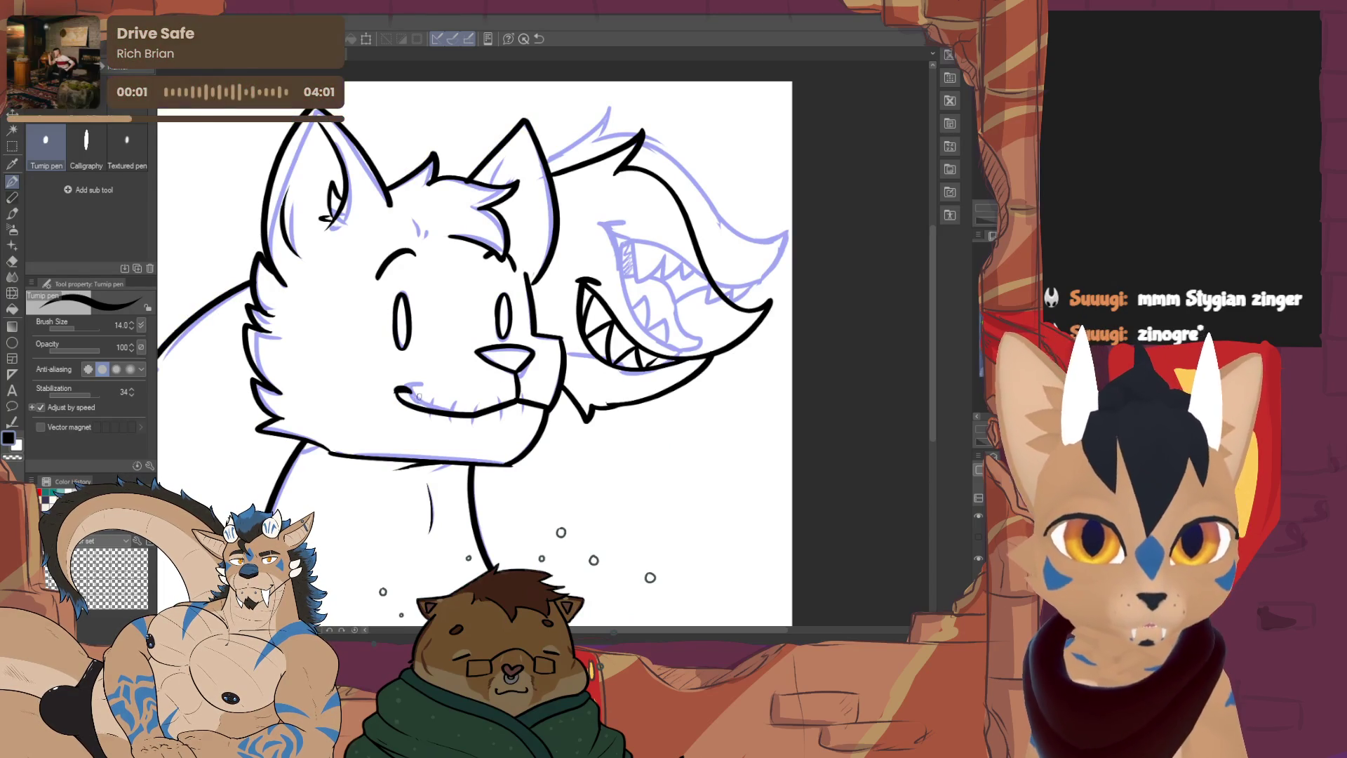
Check the smile ink layer against the sketch, then strengthen and add stitch ticks along the smile
click(978, 536)
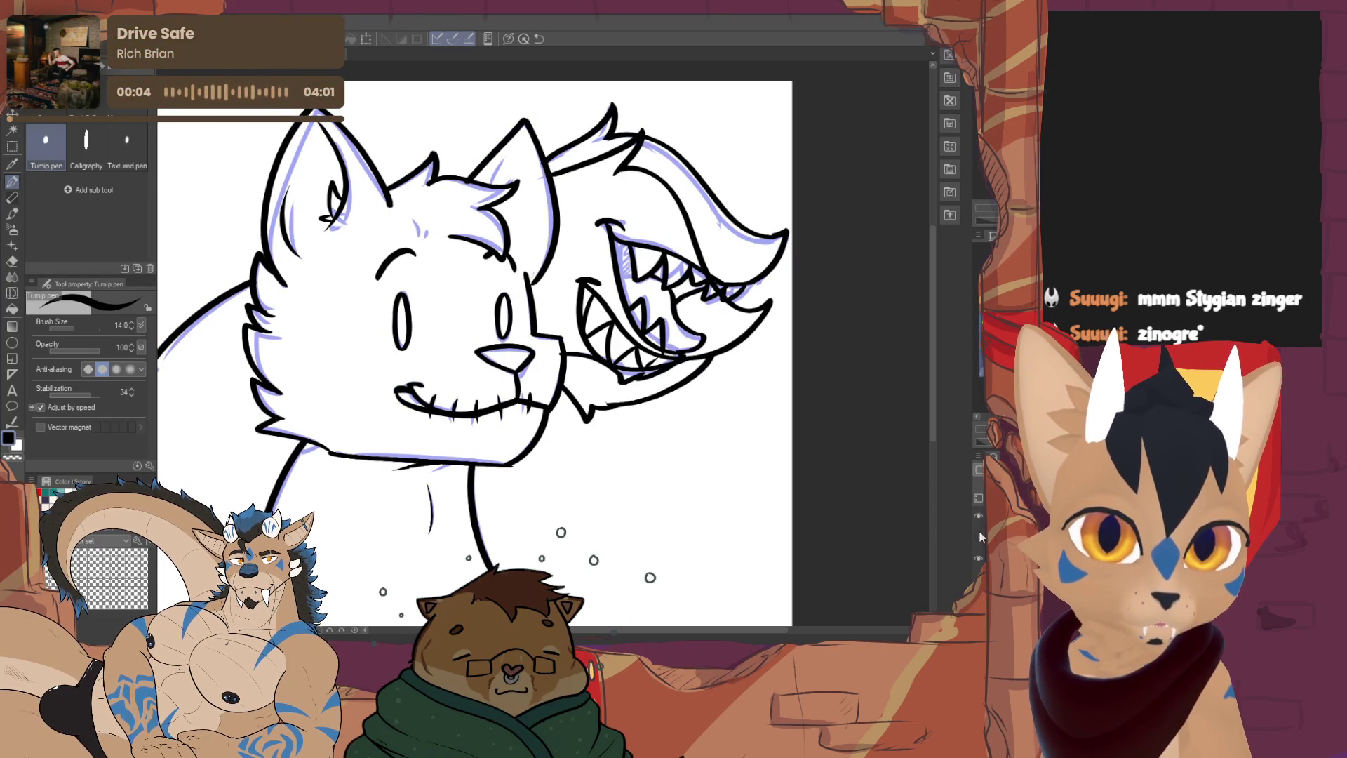
click(979, 537)
click(978, 536)
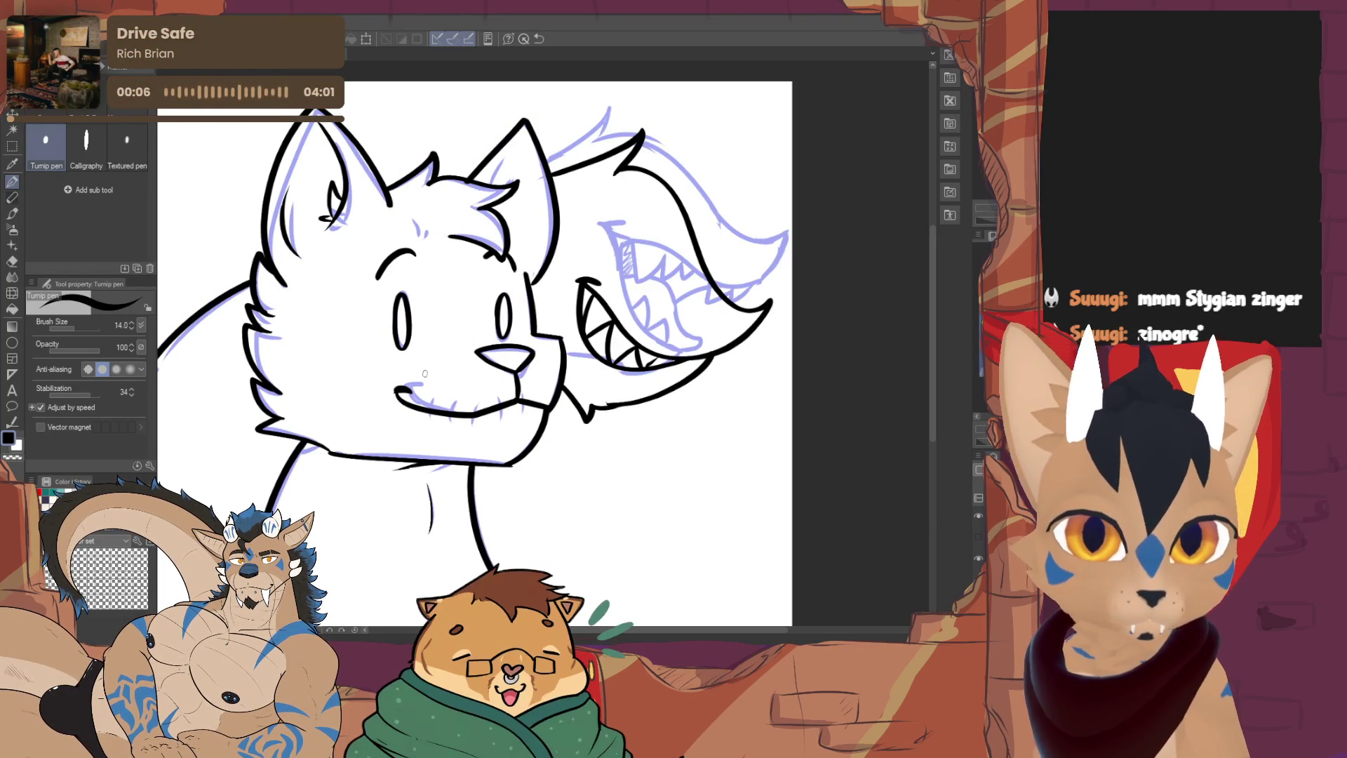
drag(498, 399, 496, 414)
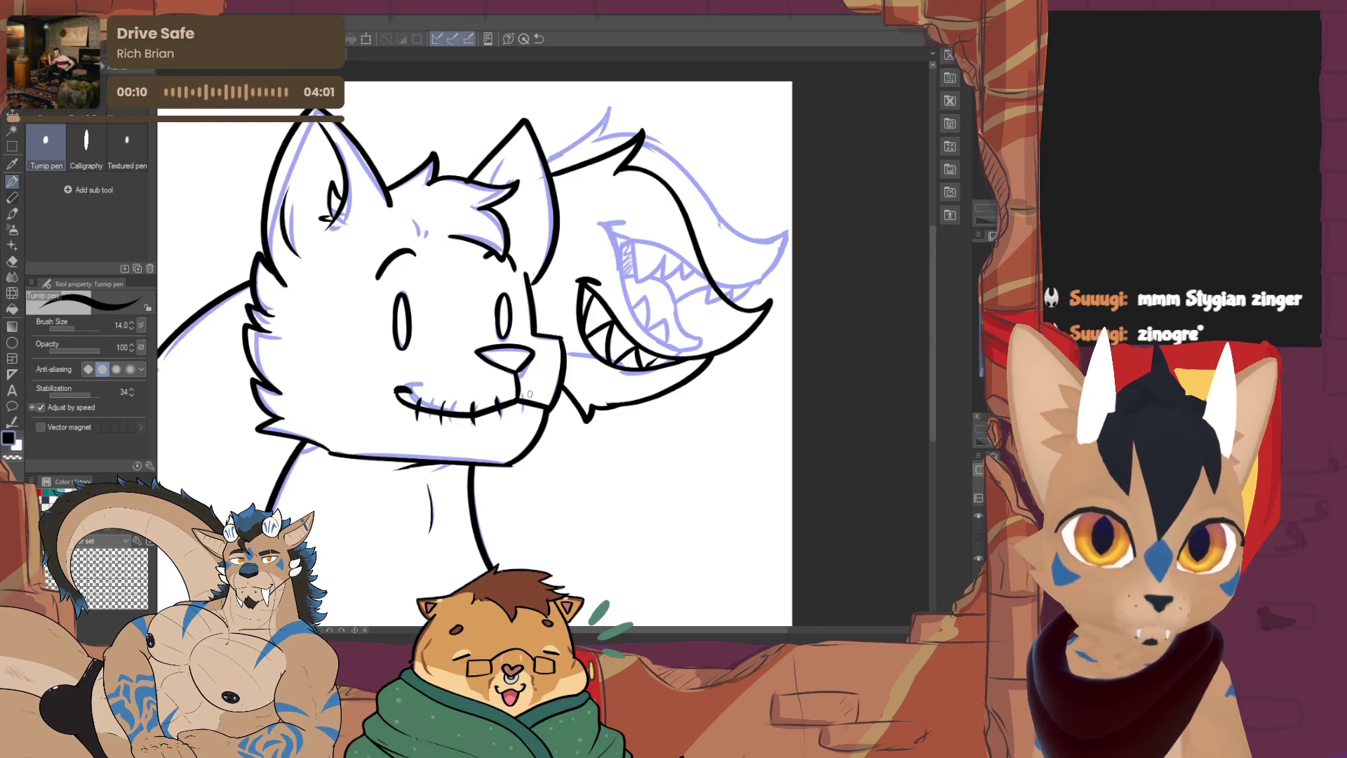
Hide the tail's open-jaw mouth lines and the blue sketch layer
click(978, 515)
click(978, 516)
click(978, 536)
click(979, 537)
click(978, 558)
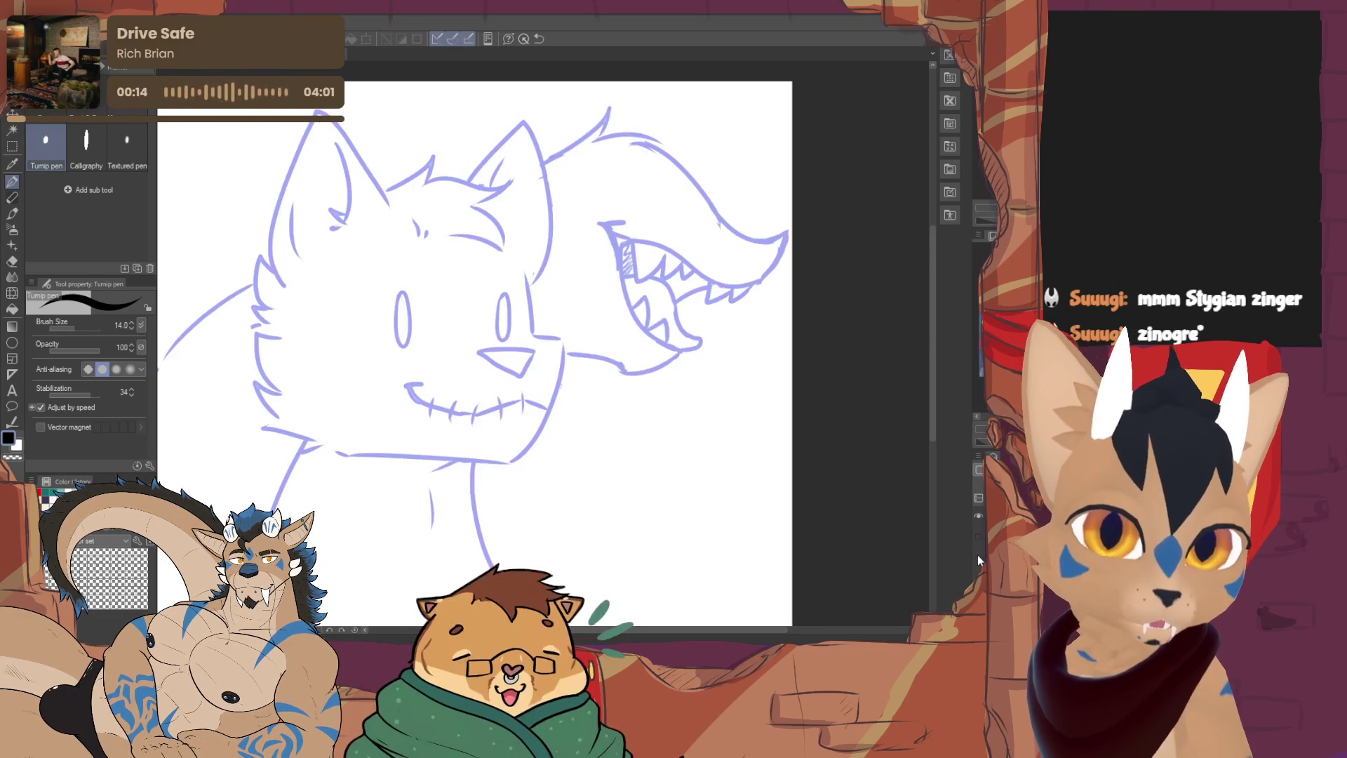
click(979, 557)
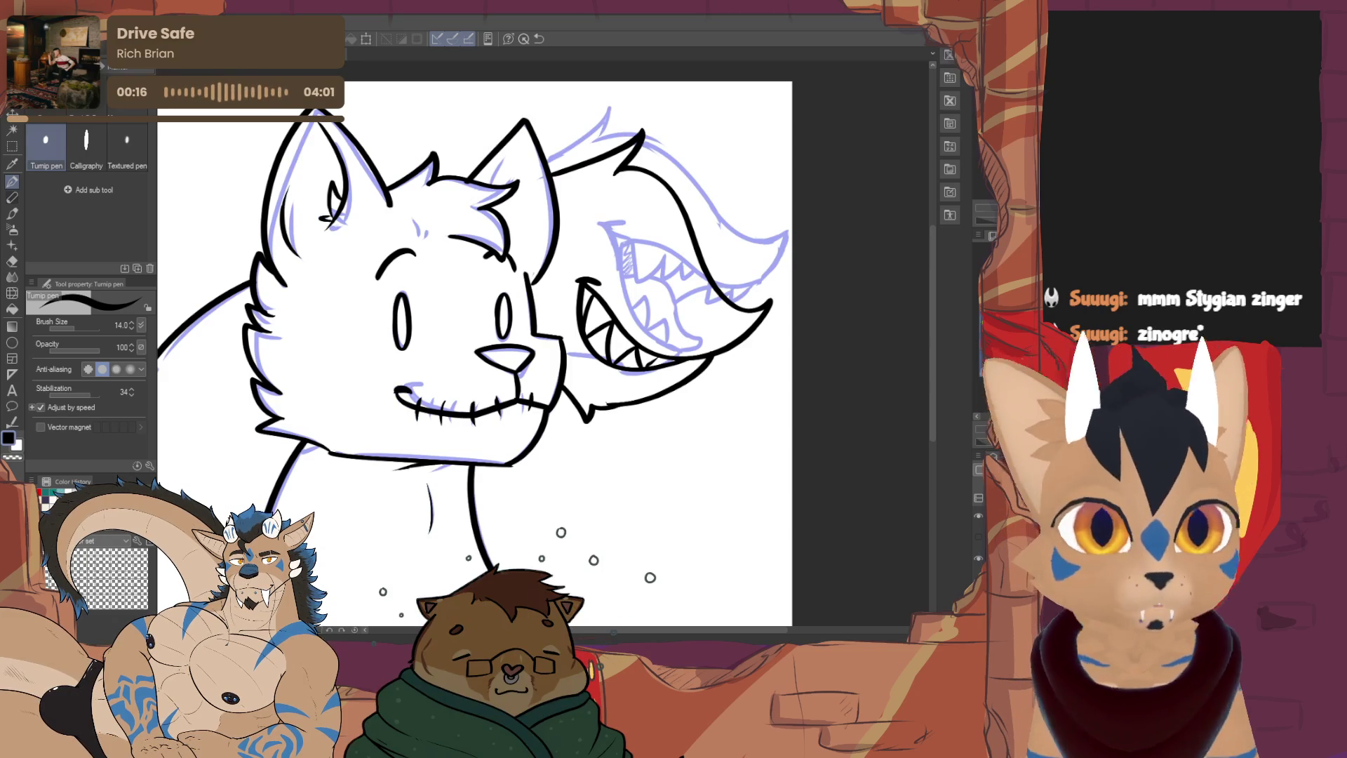
scroll(491, 351, up, 1)
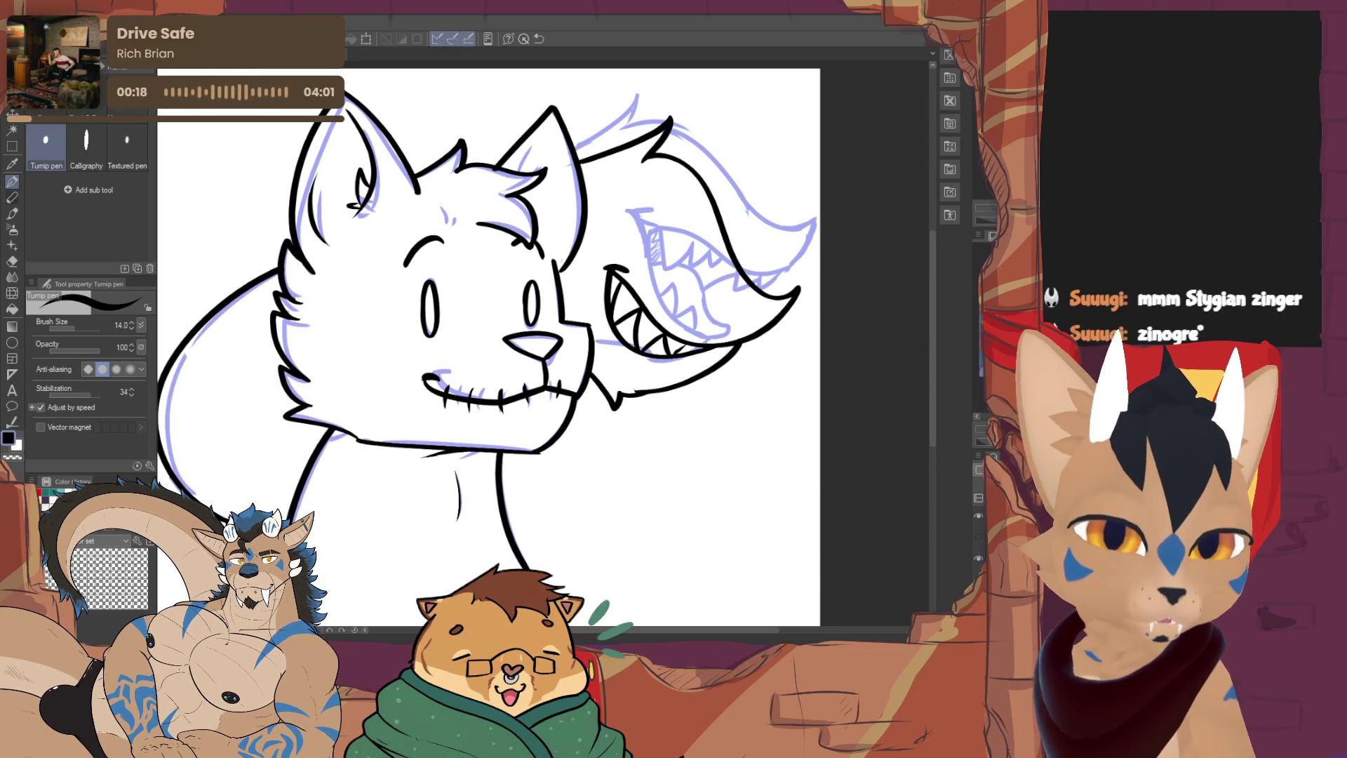
click(979, 578)
Try and undo a short right-ear line, then hide the open-jaw tail layer
mouse_move(491, 351)
mouse_down()
mouse_move(513, 373)
mouse_move(516, 414)
mouse_up()
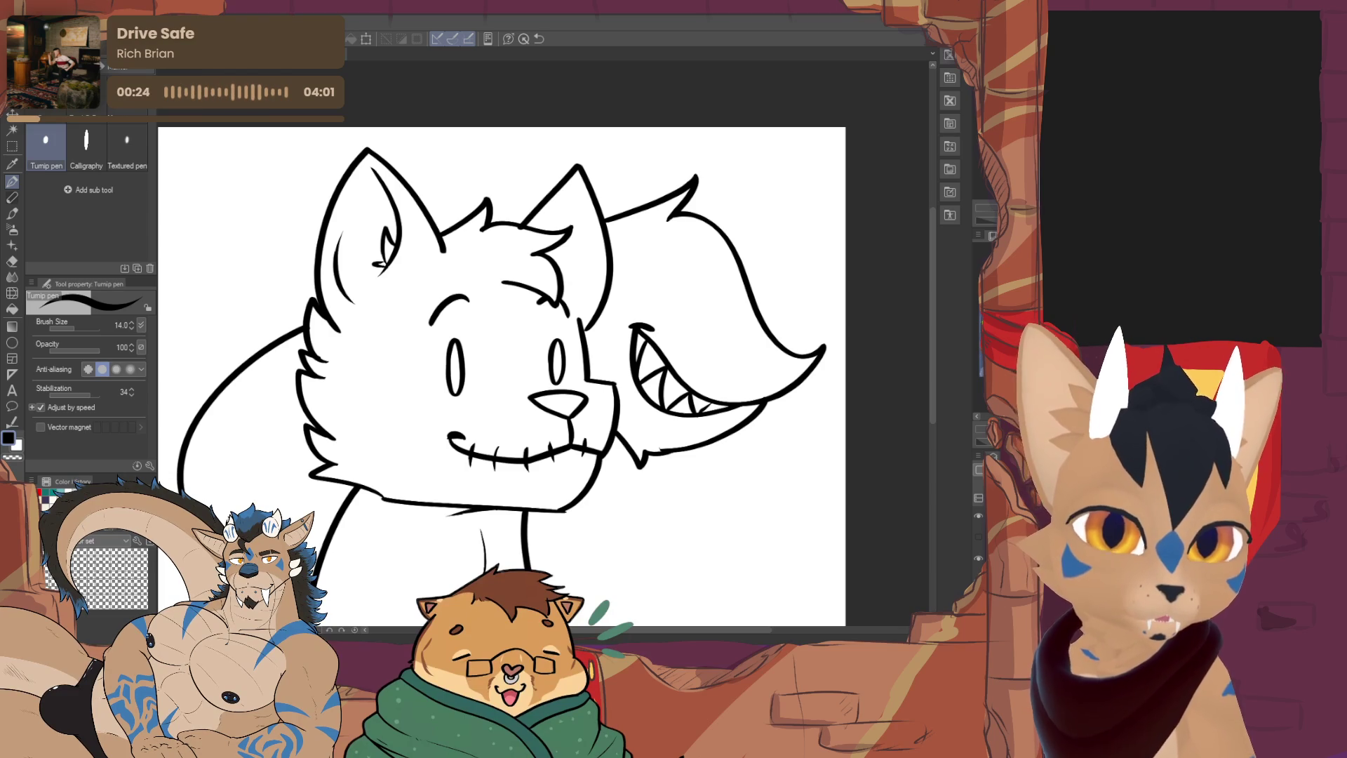
drag(568, 188, 556, 215)
key(ctrl+z)
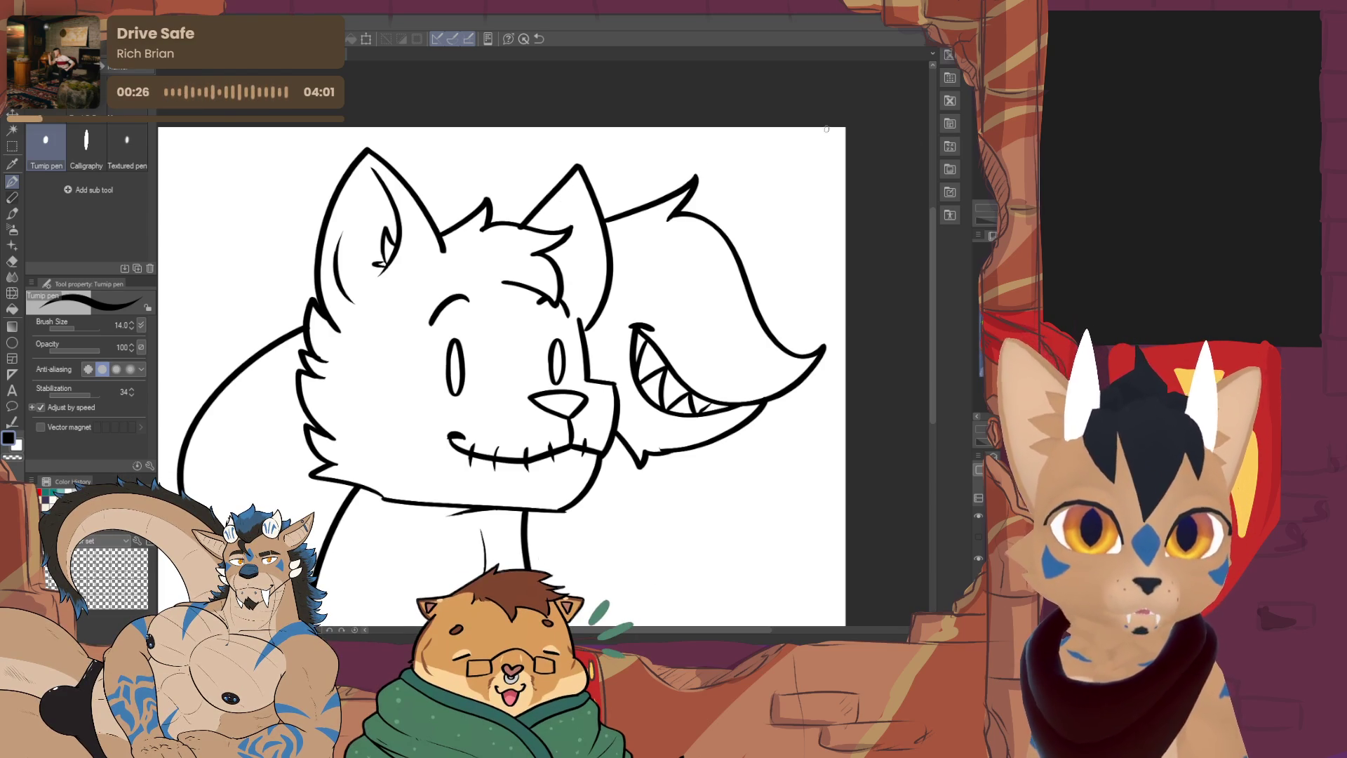
key(e)
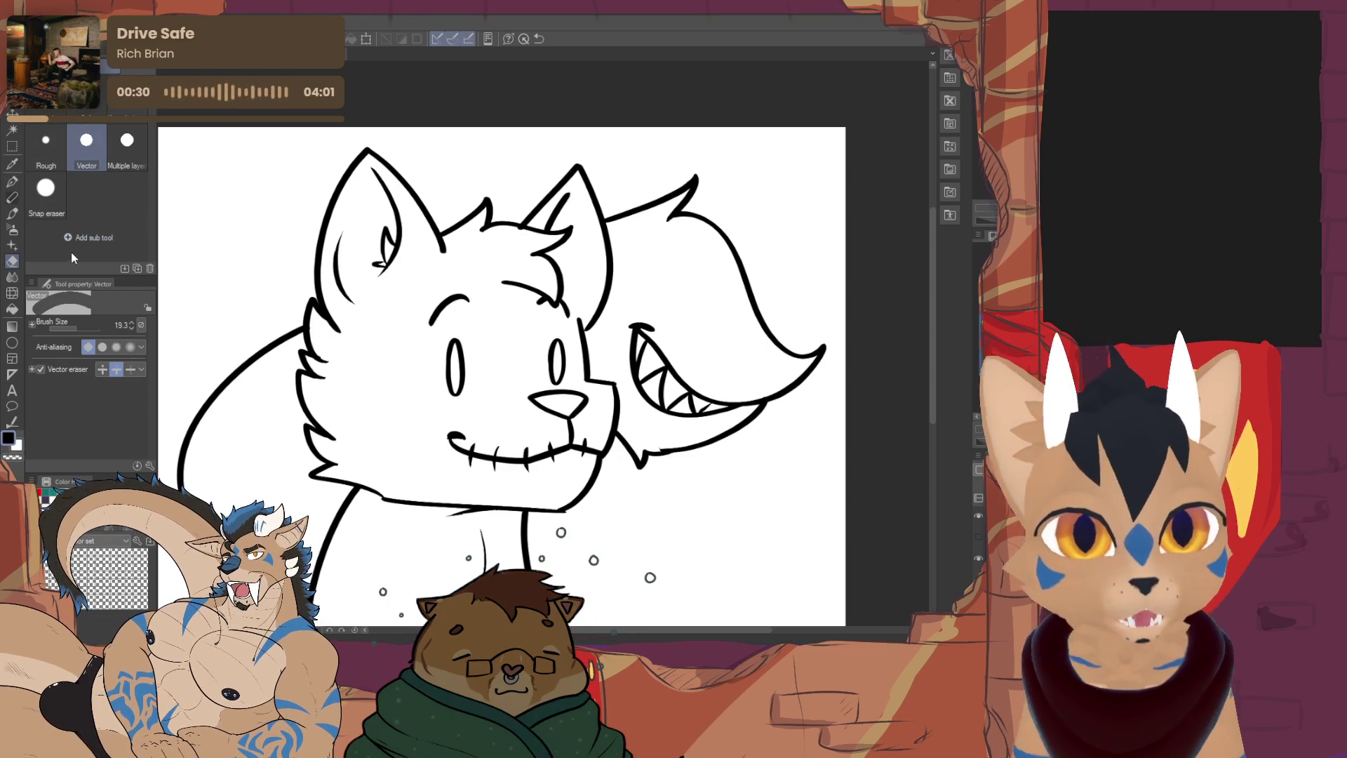
key(p)
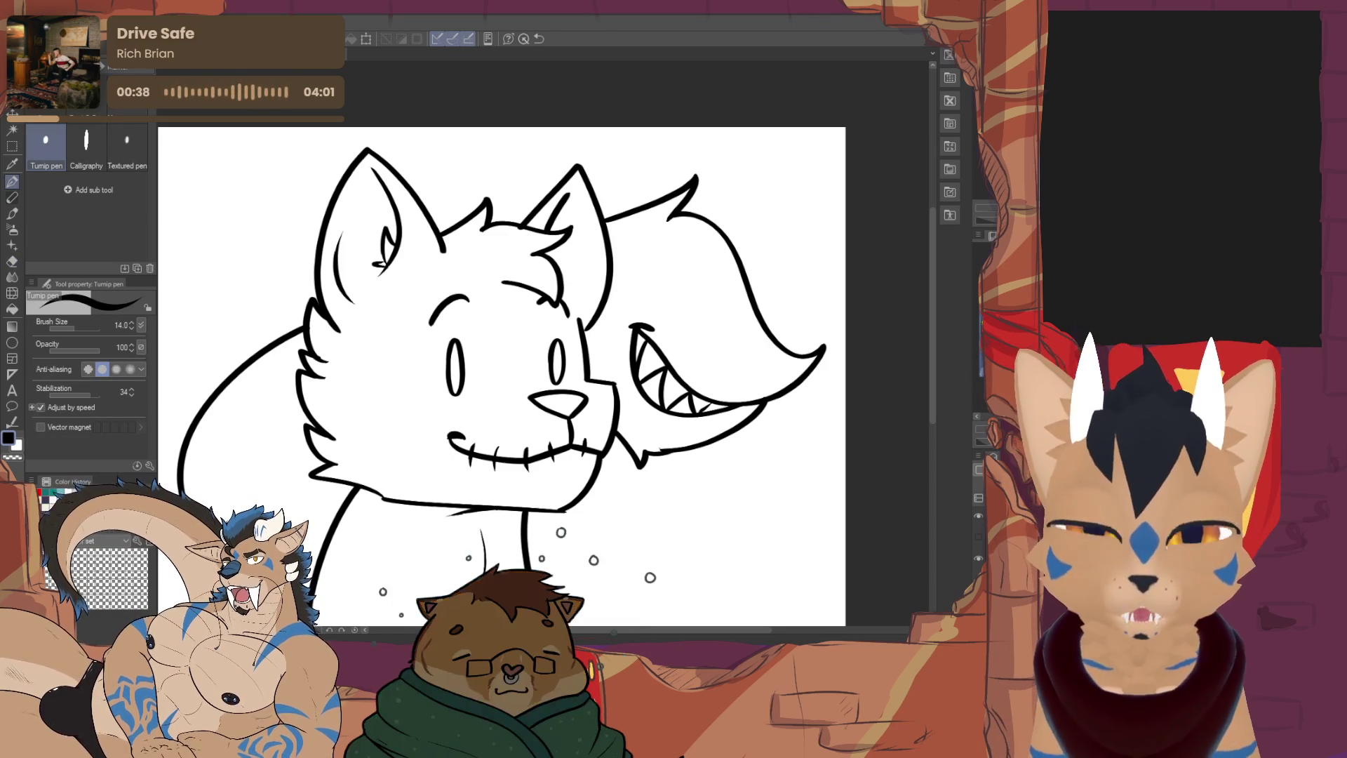
key(e)
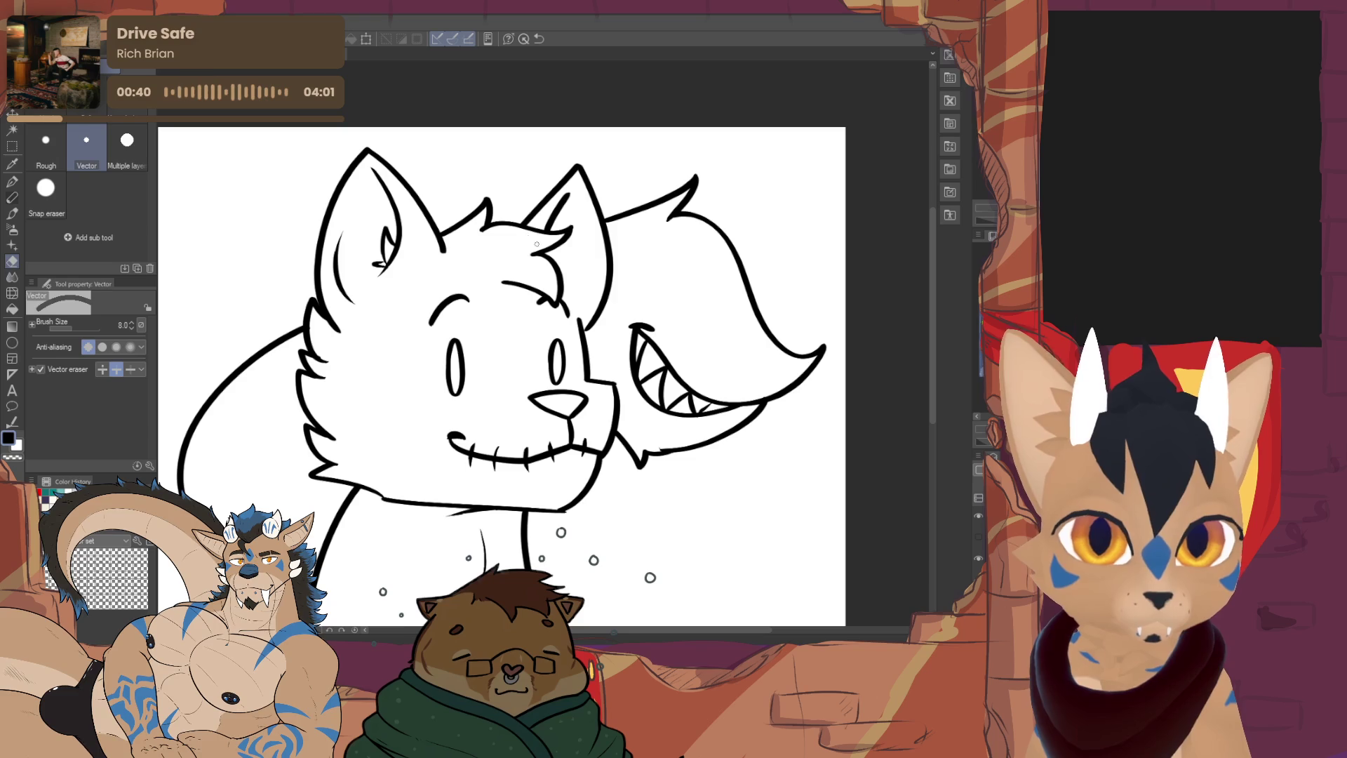
key(p)
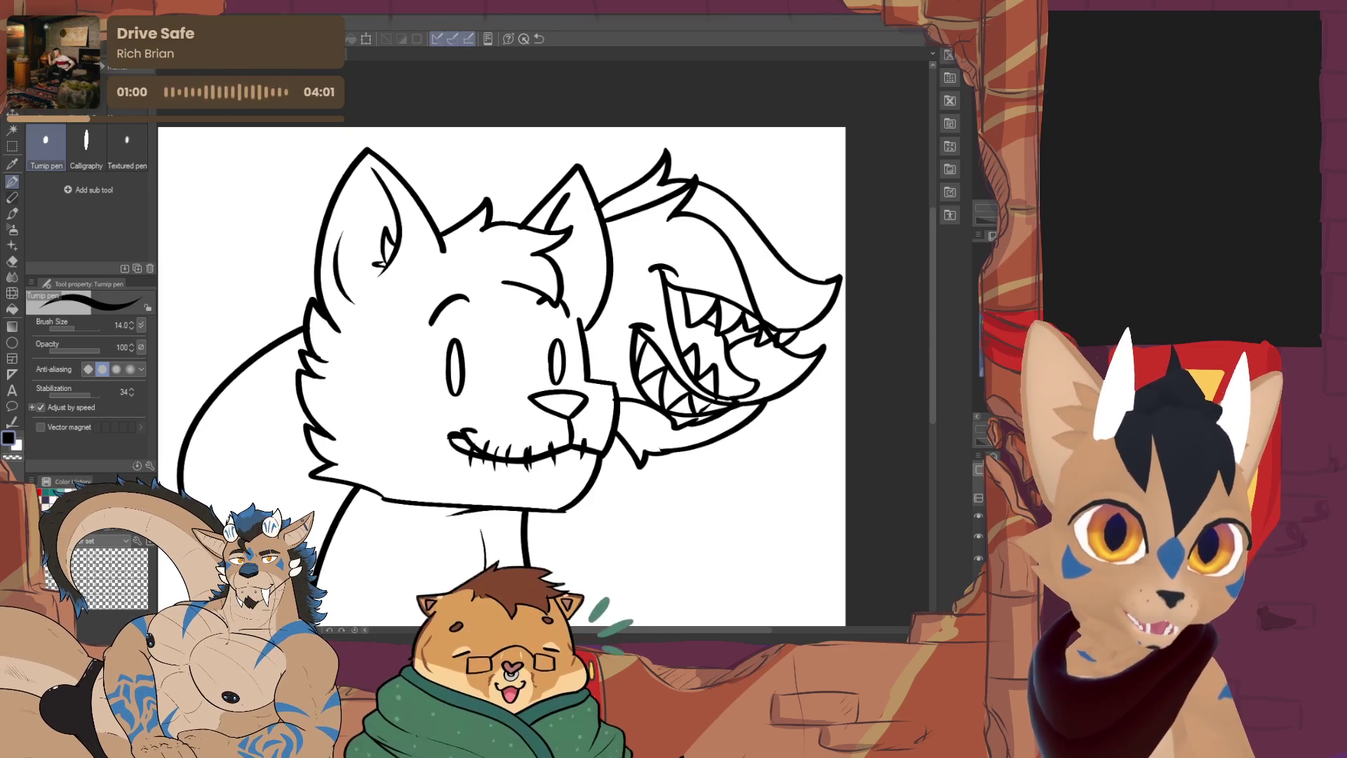
key(ctrl+z)
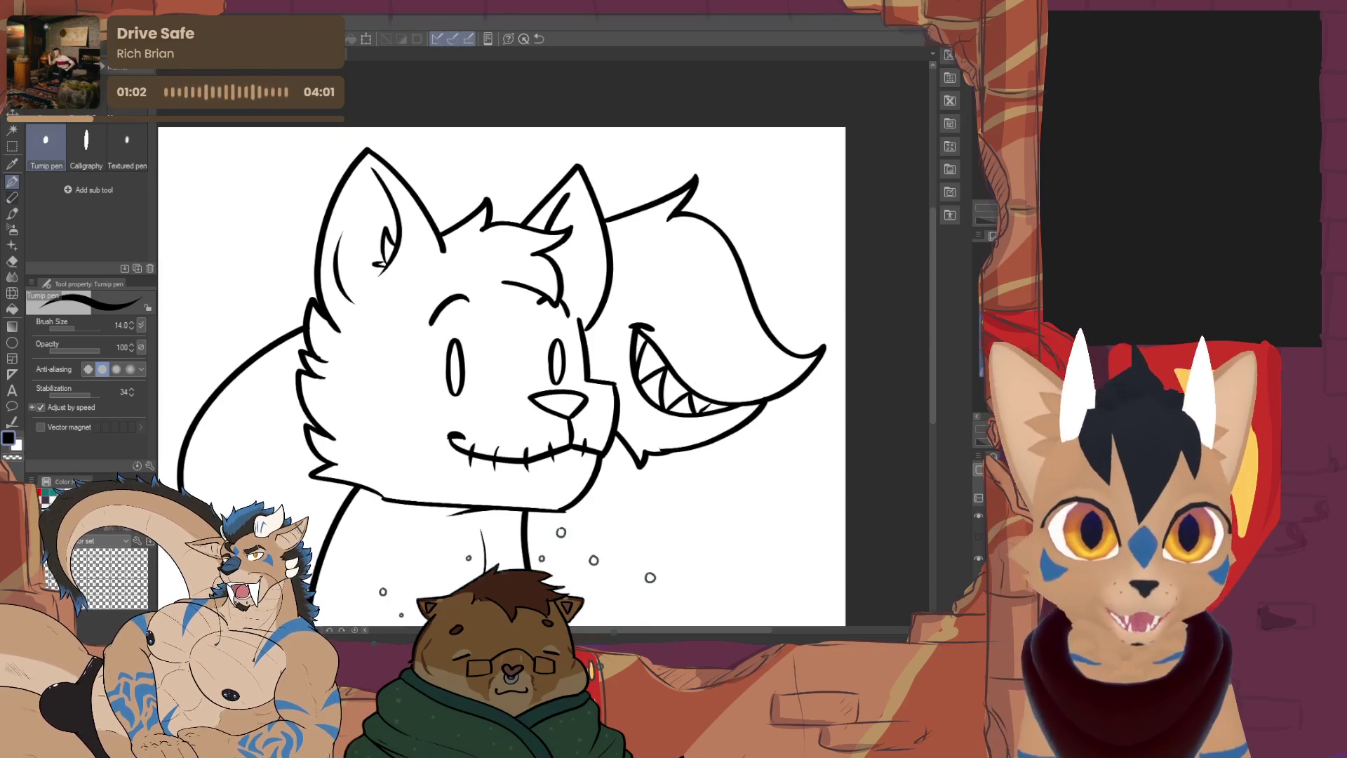
key(ctrl+y)
click(979, 537)
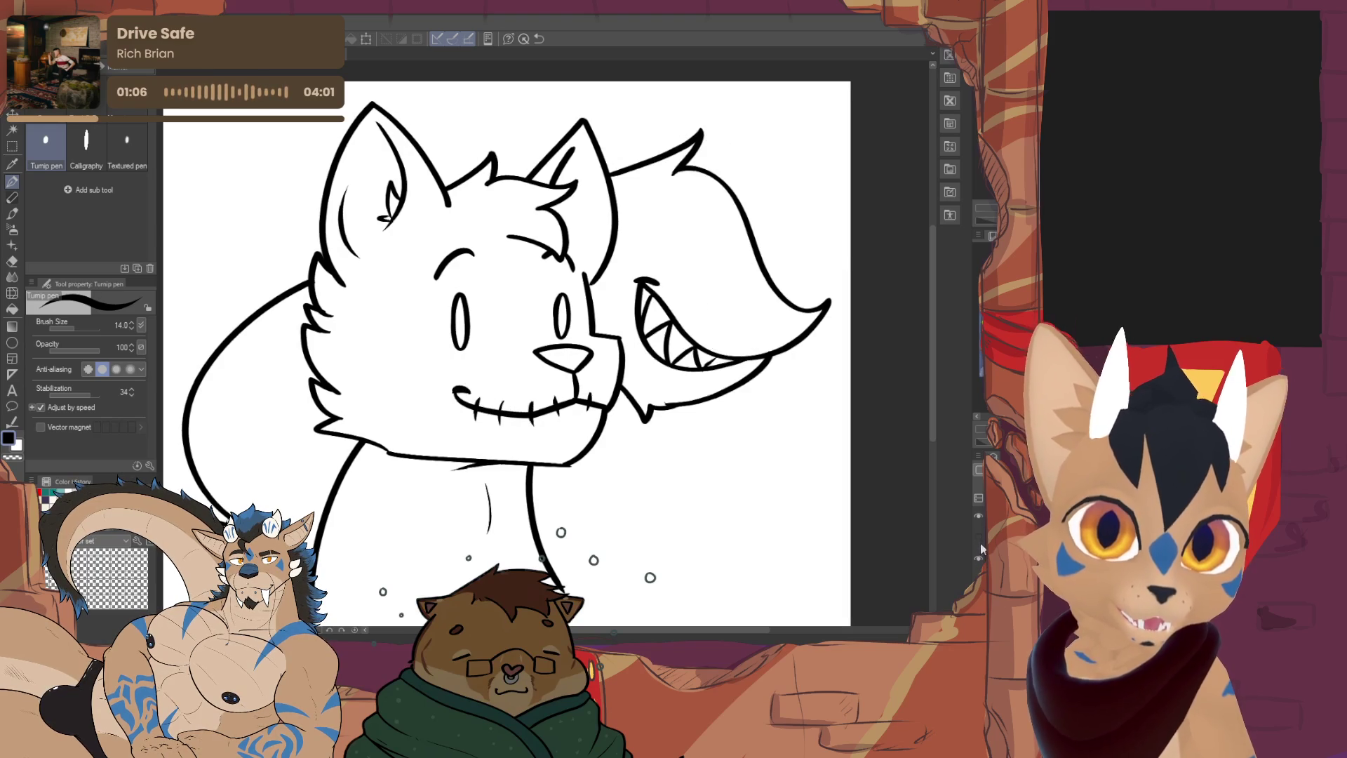
scroll(514, 350, down, 2)
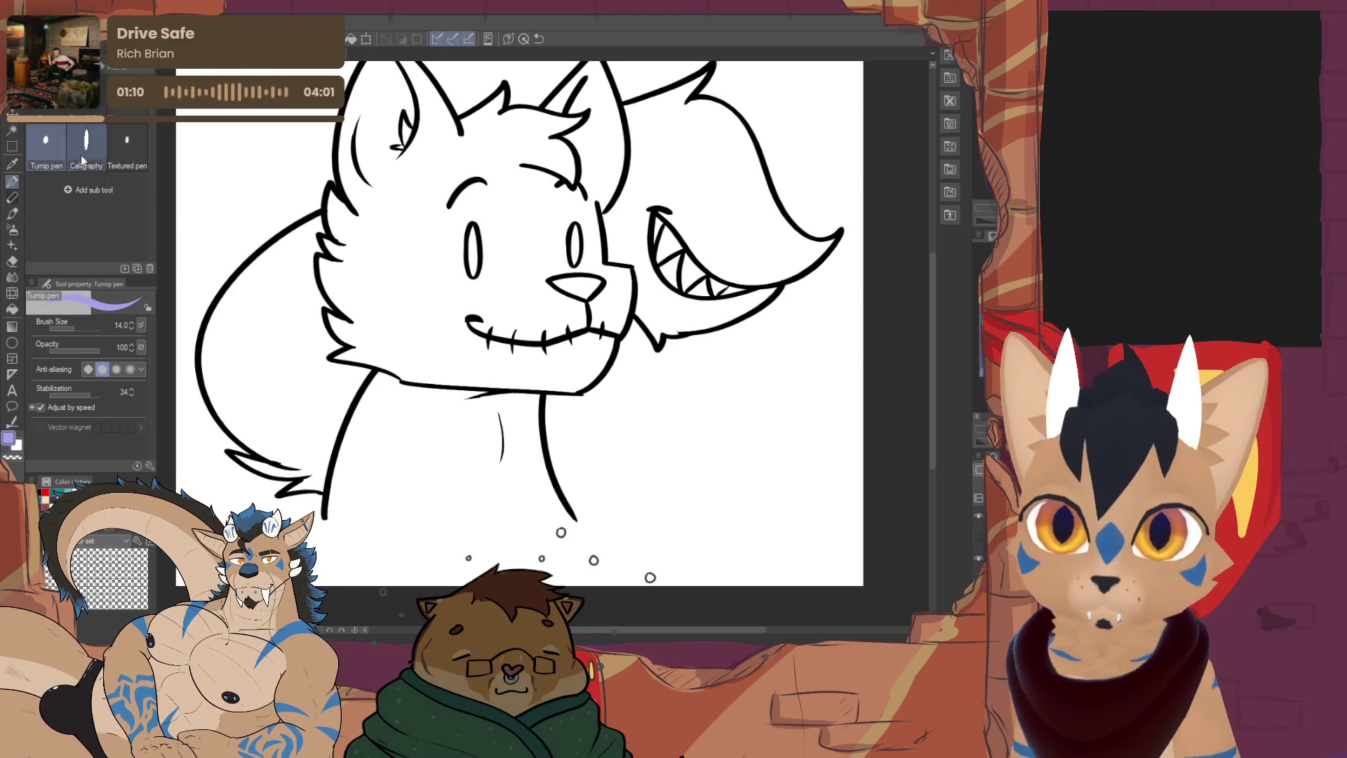
Paint a lavender stroke along the neck's base with the G-pen at size 28.2
key(p)
drag(73, 327, 89, 317)
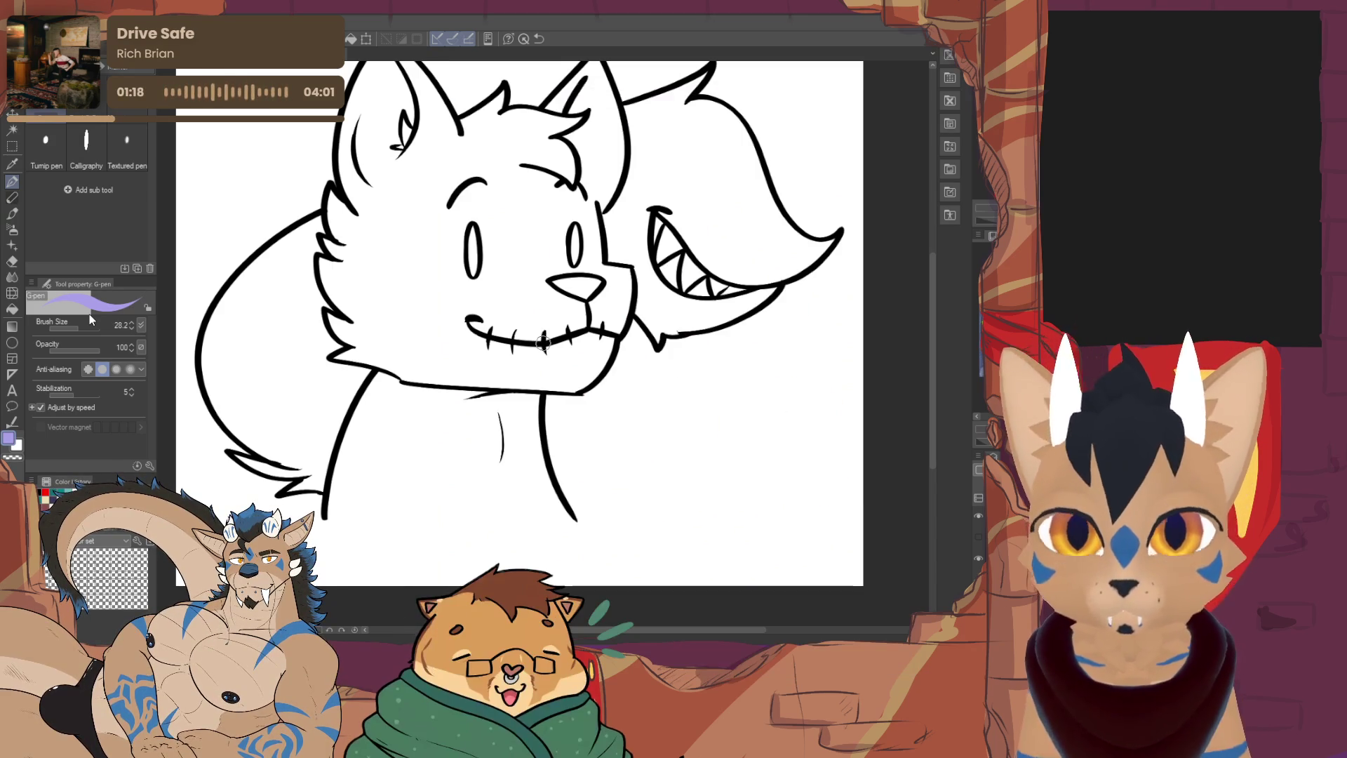
mouse_move(327, 516)
mouse_down()
mouse_move(572, 523)
mouse_move(352, 526)
mouse_up()
mouse_move(449, 351)
mouse_down()
mouse_move(487, 433)
mouse_move(460, 386)
mouse_up()
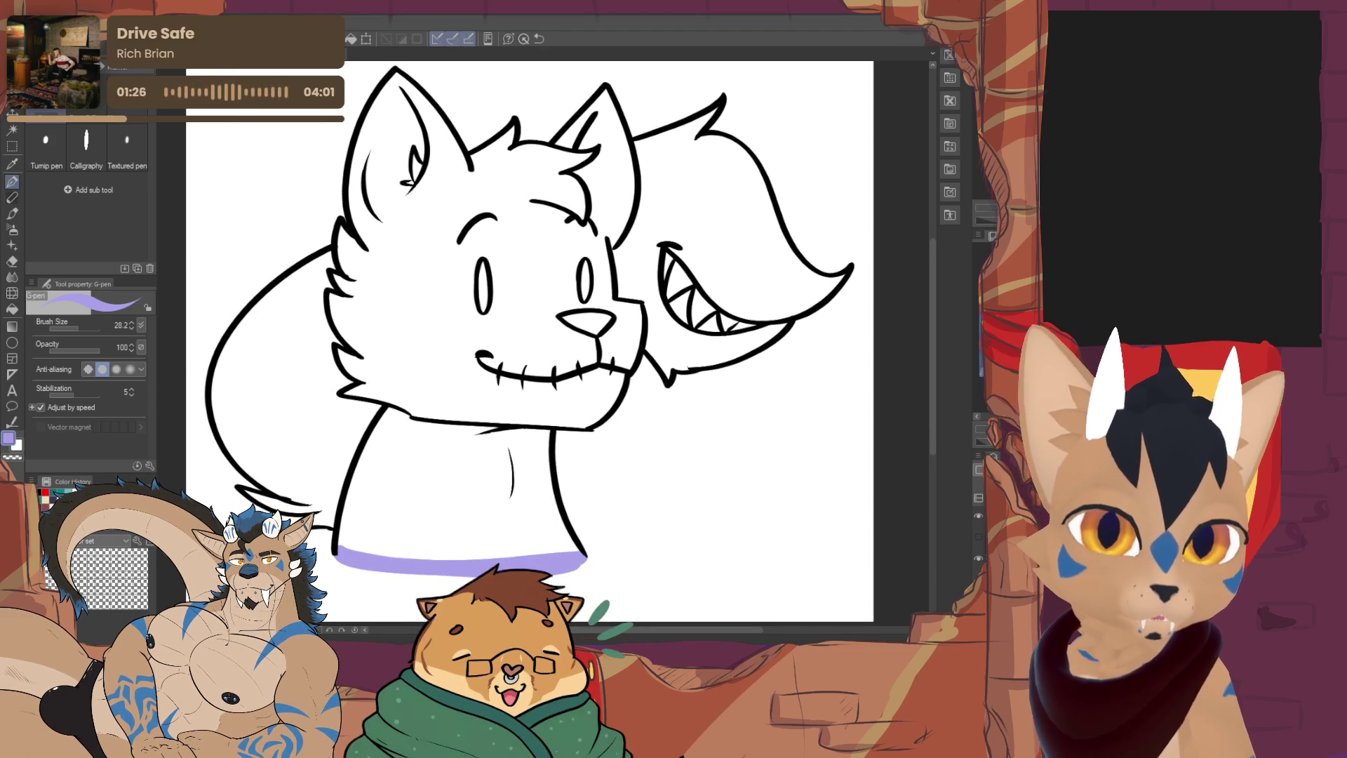
Select the area outside the cat by region, fill the cat shape lavender, and deselect
key(w)
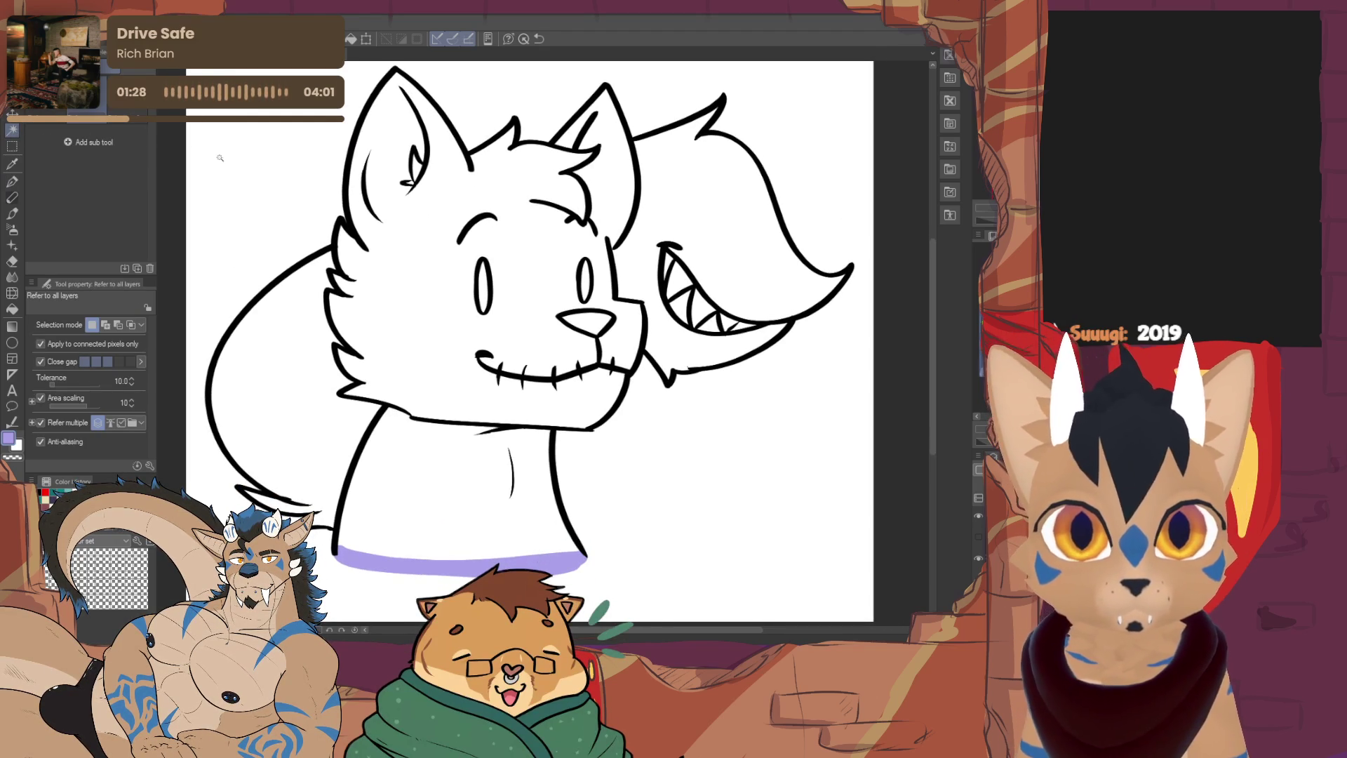
click(242, 169)
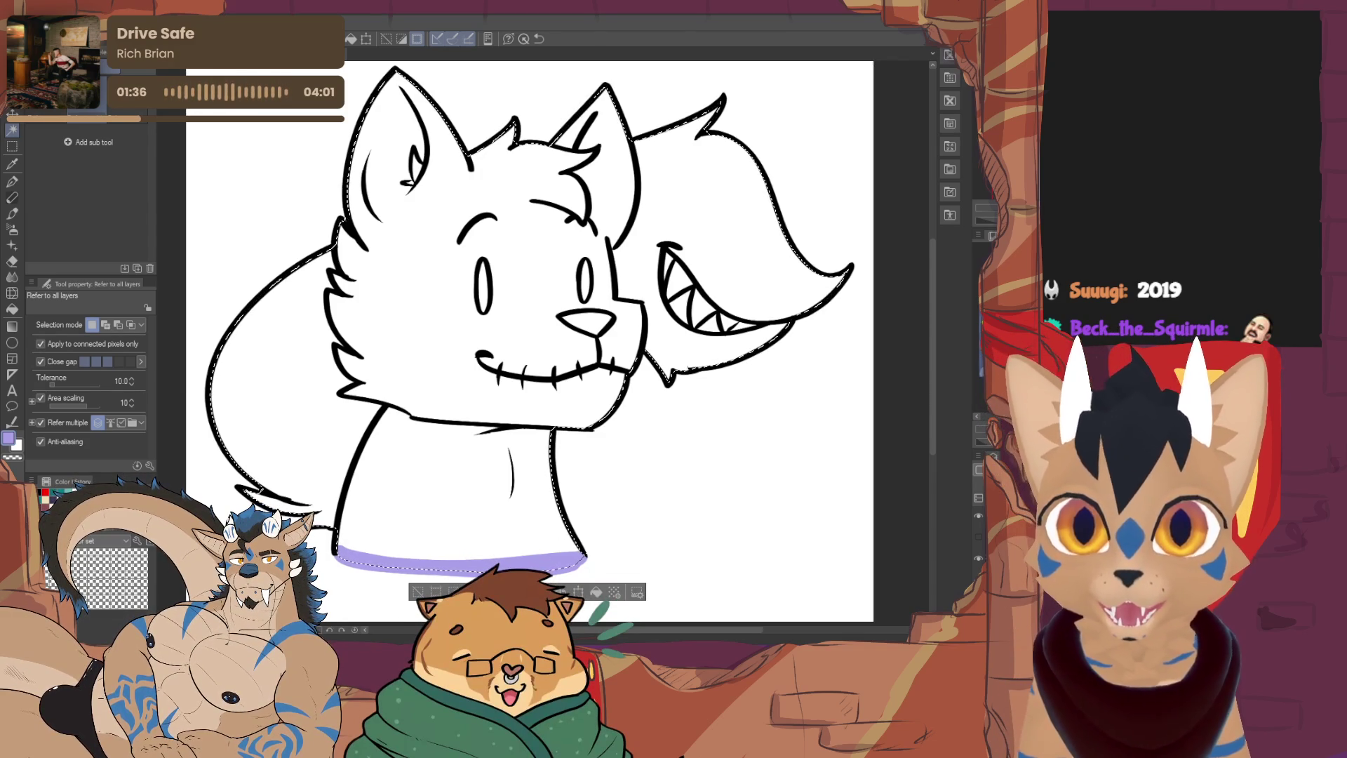
click(595, 593)
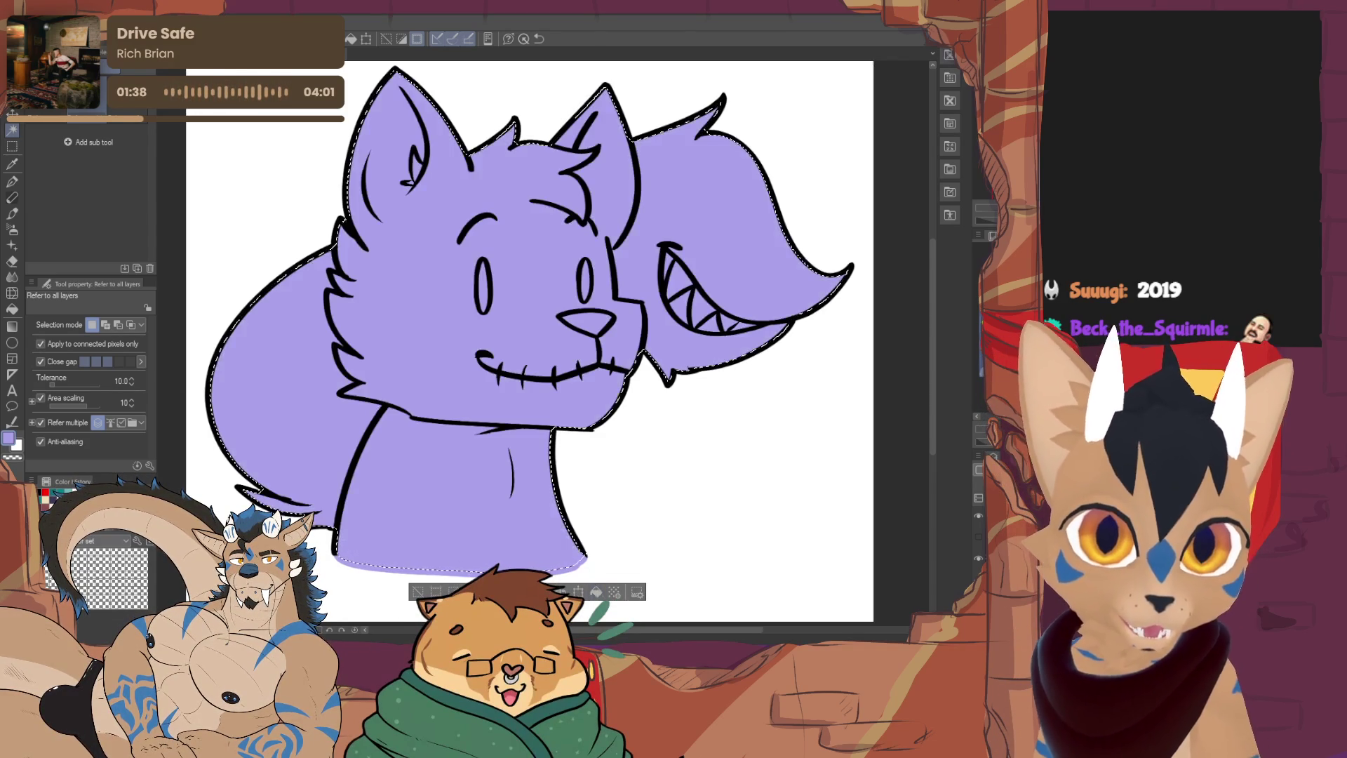
click(429, 590)
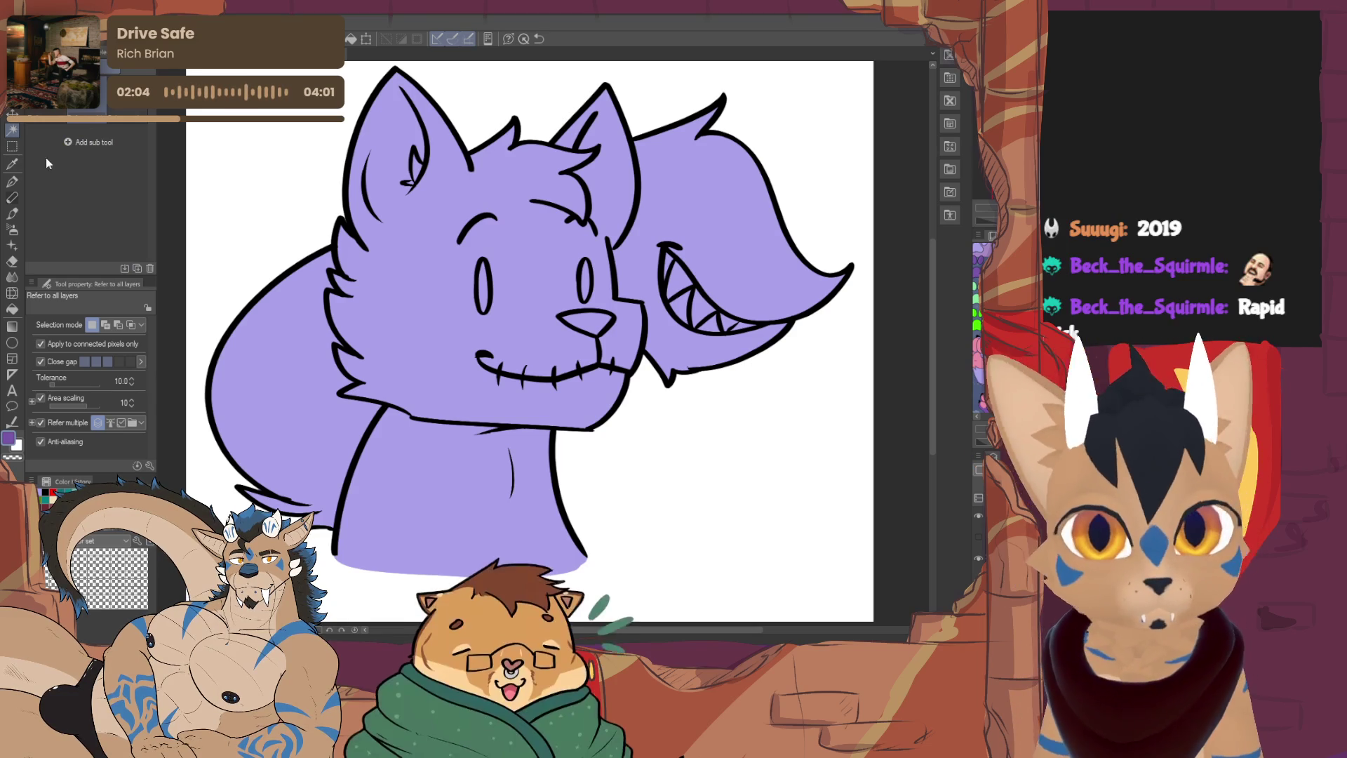
Paint dark purple fur strokes down the neck and under the chin with the G-pen at 21.9
key(p)
drag(81, 331, 76, 330)
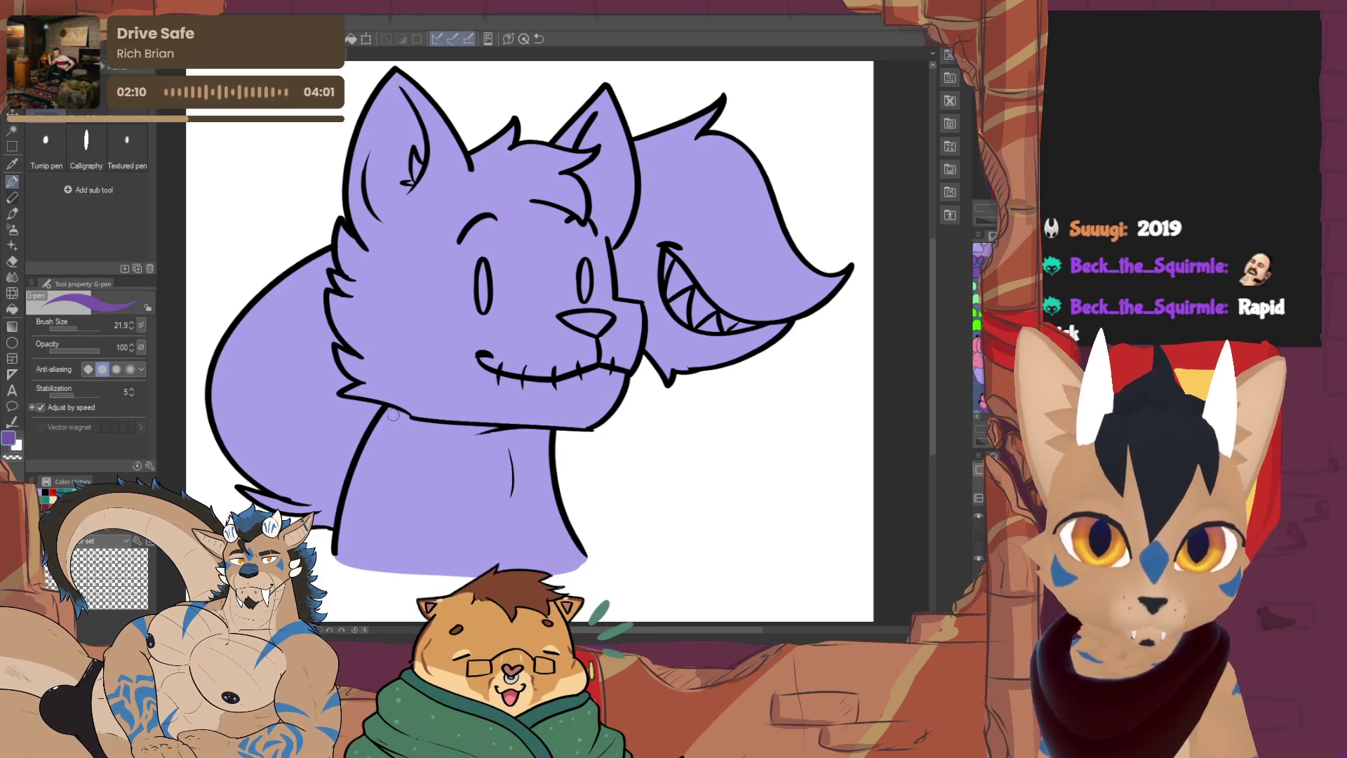
mouse_move(388, 418)
mouse_down()
mouse_move(418, 467)
mouse_move(459, 496)
mouse_move(491, 489)
mouse_up()
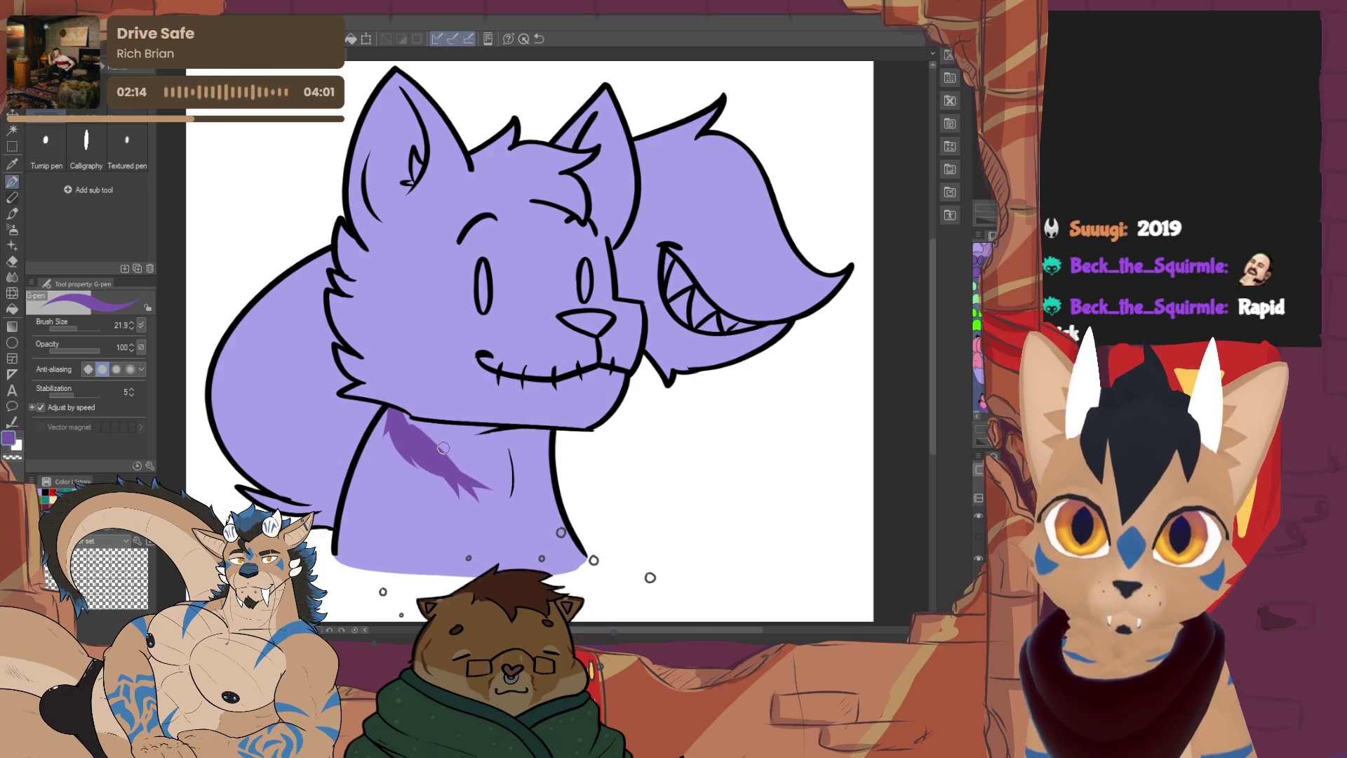
drag(425, 452, 507, 503)
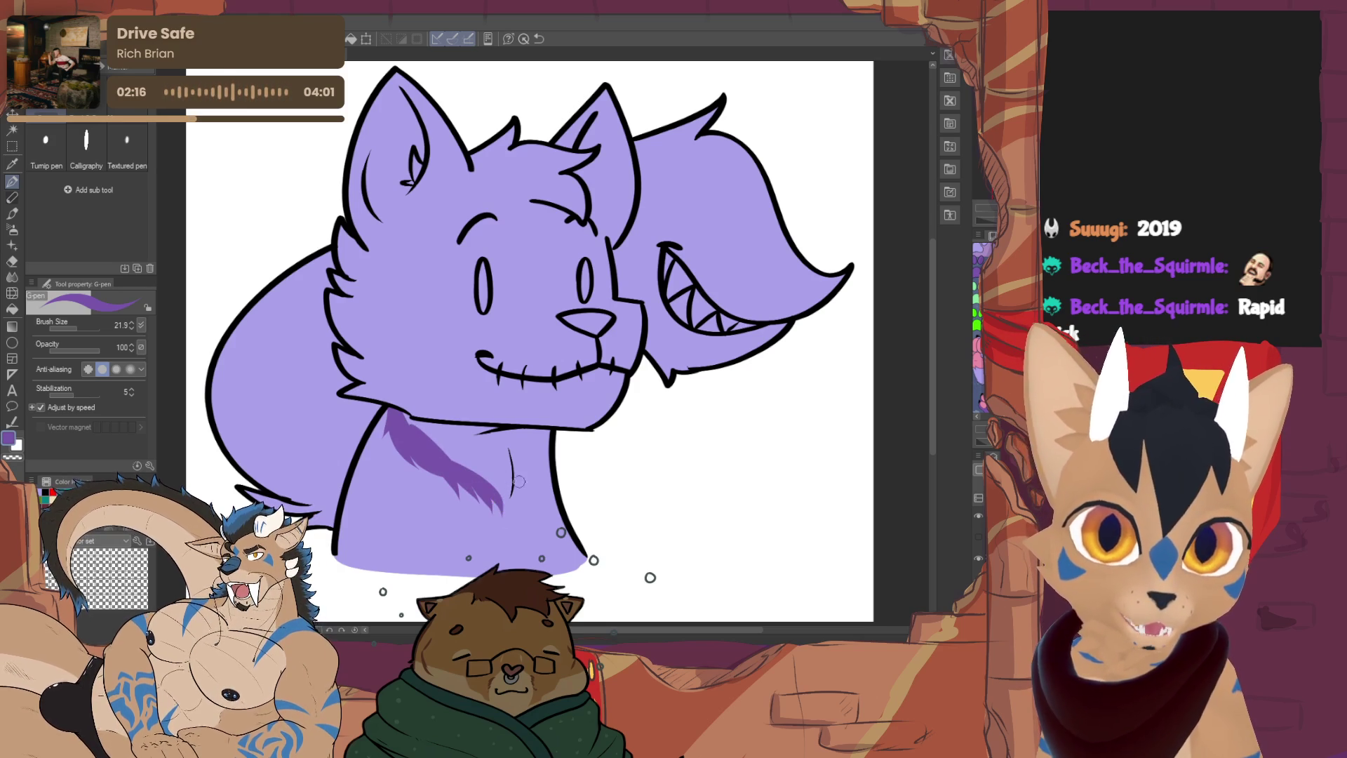
drag(552, 465, 511, 530)
drag(410, 421, 561, 430)
mouse_move(465, 446)
mouse_down()
mouse_move(449, 455)
mouse_move(471, 463)
mouse_move(498, 448)
mouse_up()
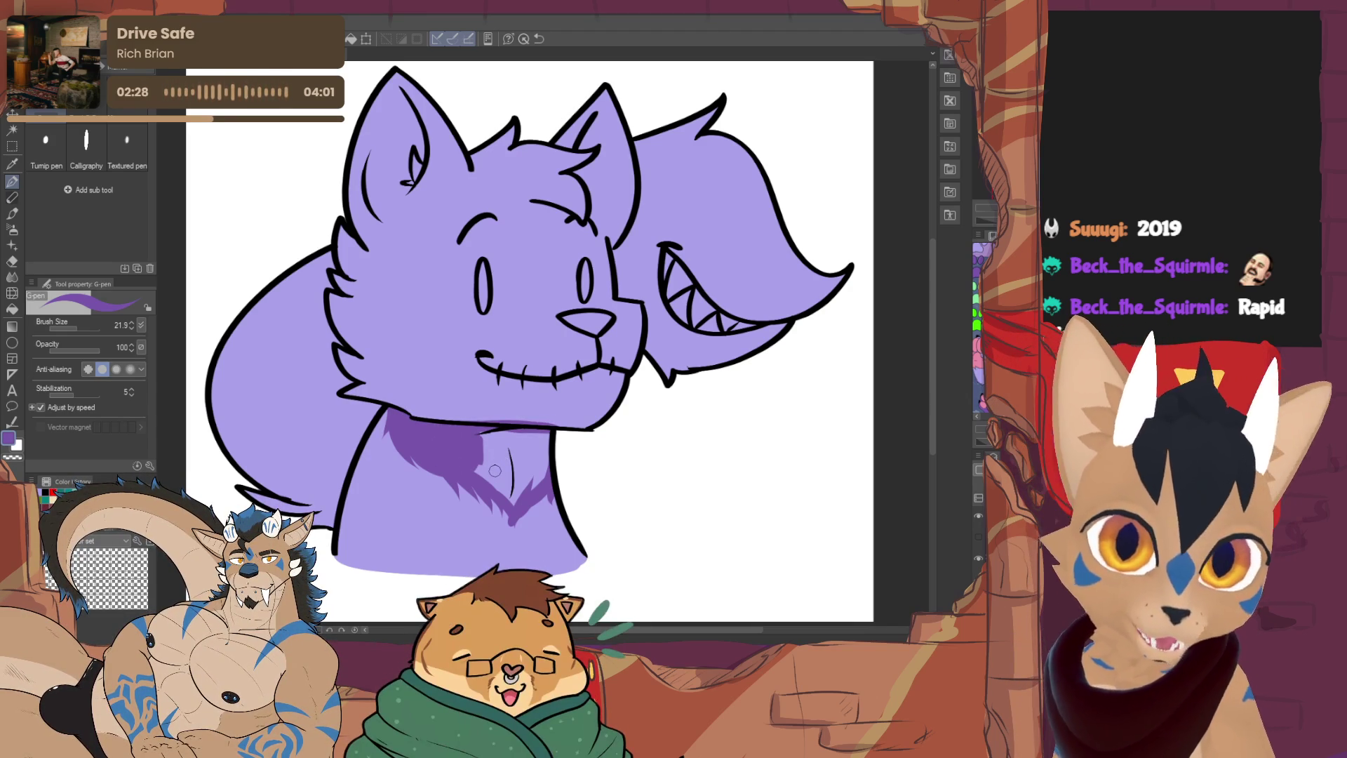
mouse_move(483, 438)
mouse_down()
mouse_move(491, 463)
mouse_move(518, 472)
mouse_move(538, 436)
mouse_up()
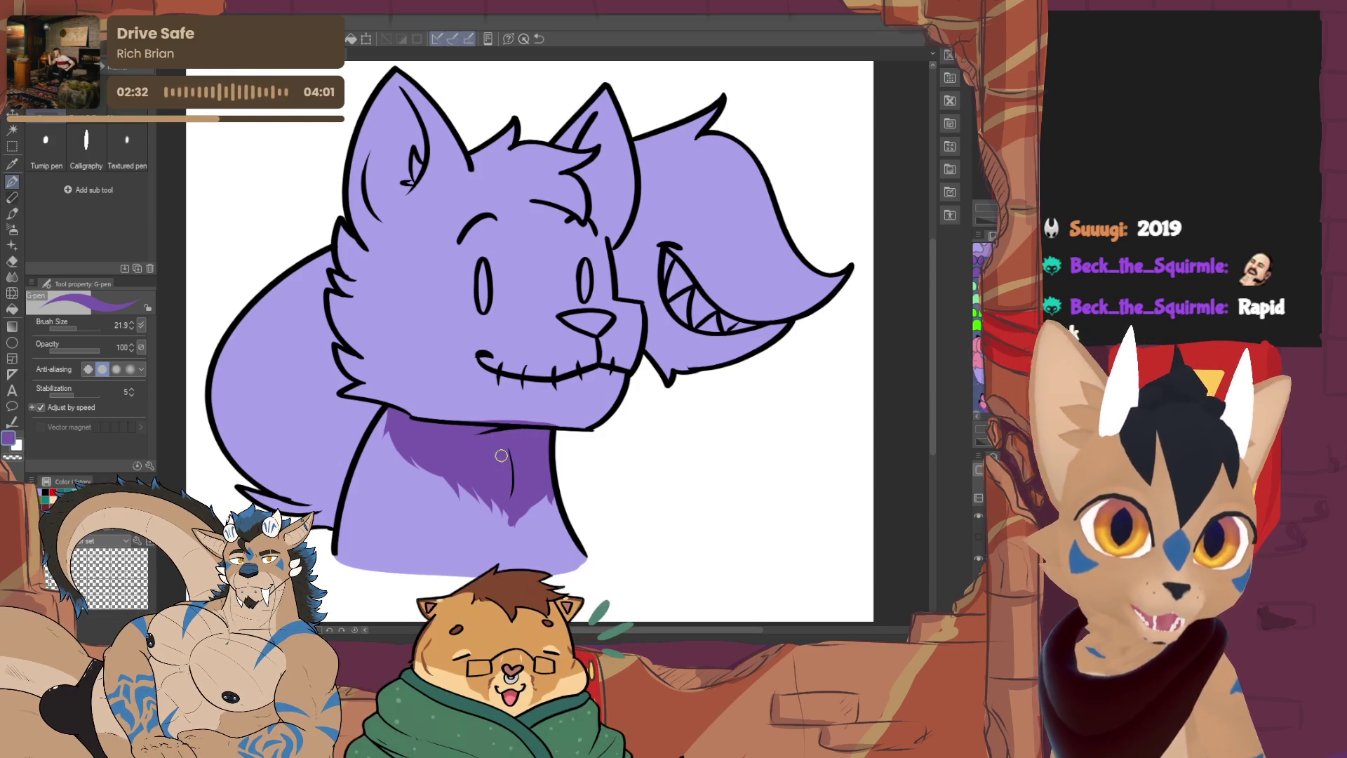
Shade the fur along the left cheek edge up to the upper cheek
key(e)
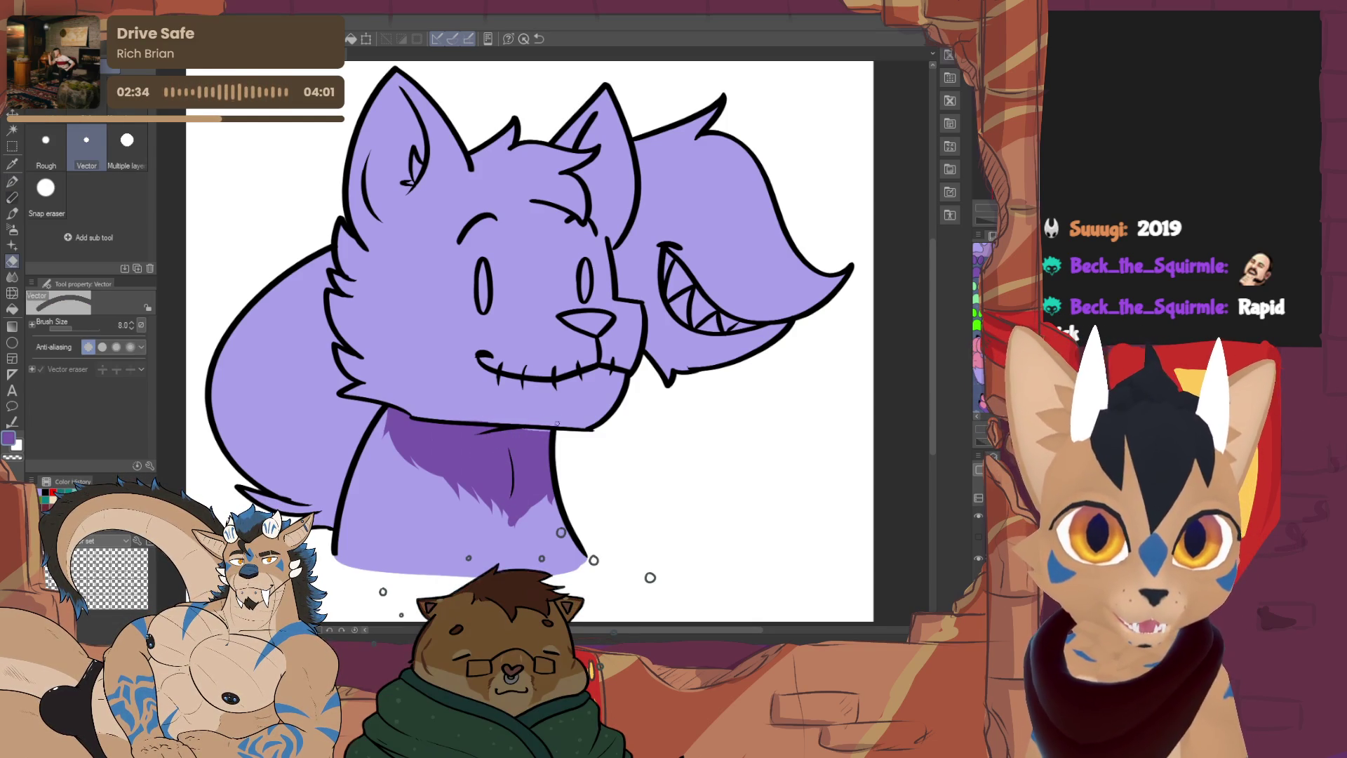
key(p)
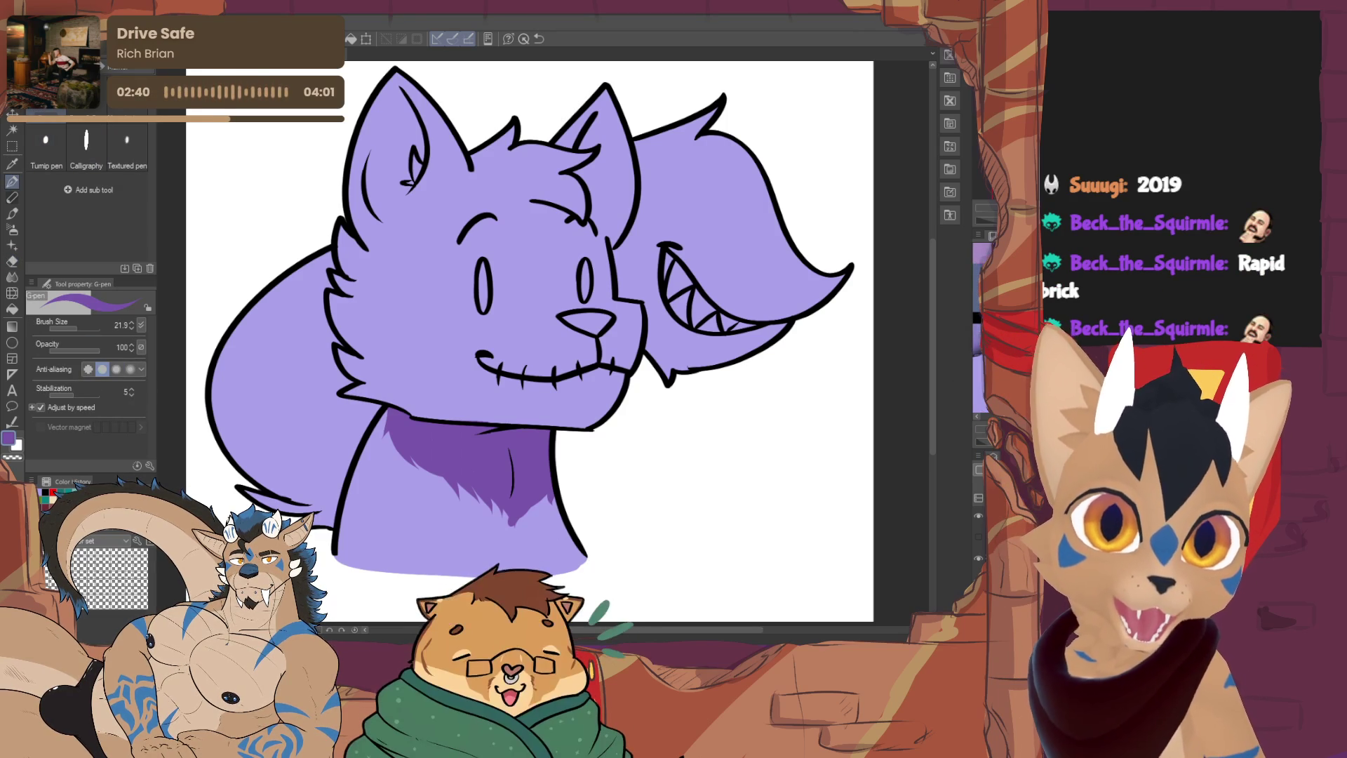
mouse_move(347, 387)
mouse_down()
mouse_move(389, 397)
mouse_move(383, 372)
mouse_up()
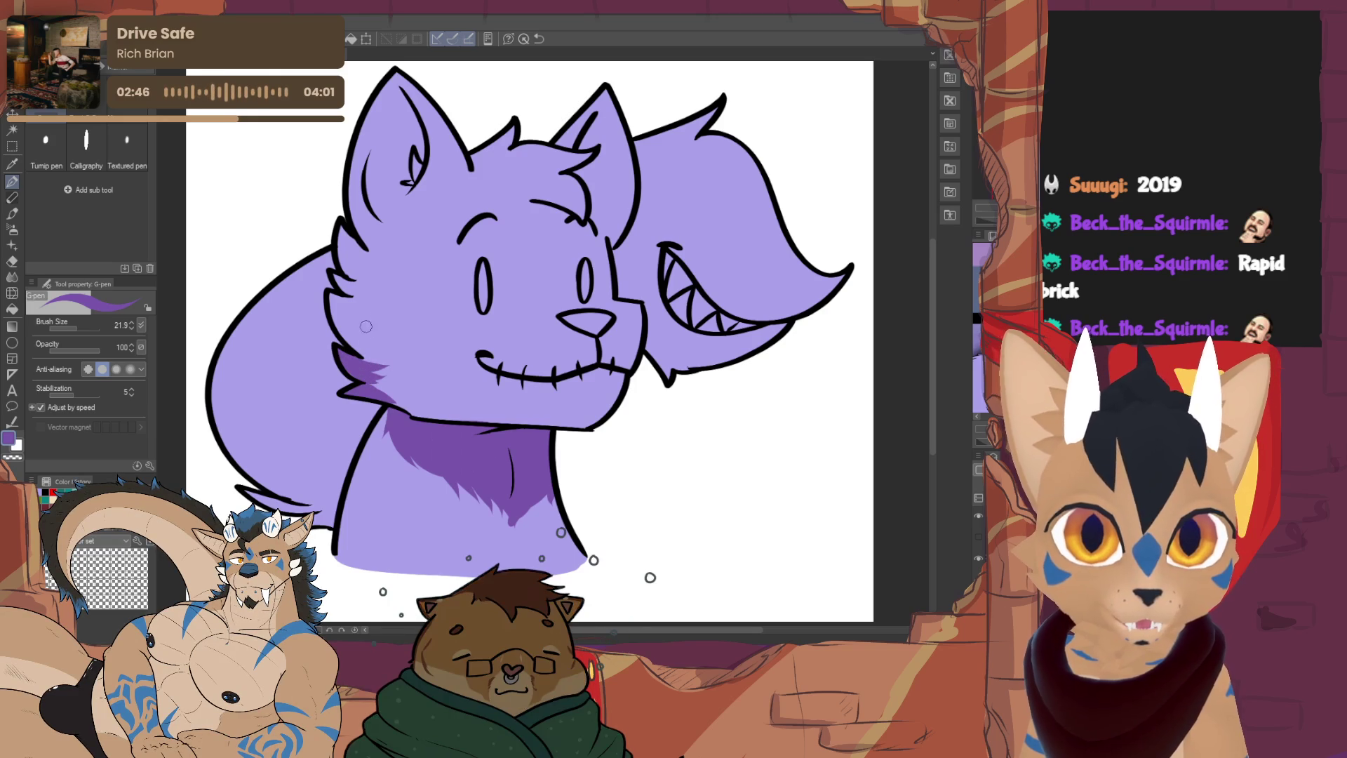
drag(331, 298, 371, 355)
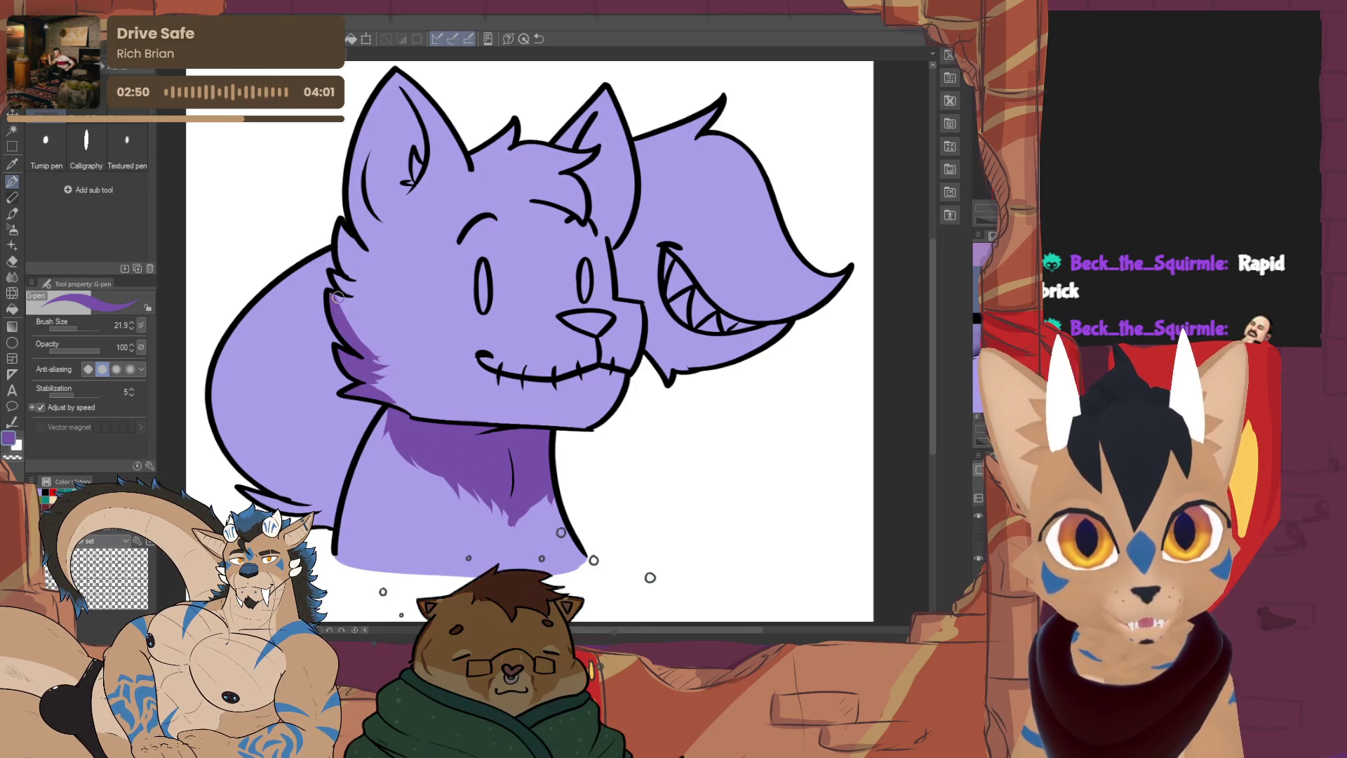
mouse_move(331, 293)
mouse_down()
mouse_move(381, 307)
mouse_move(345, 340)
mouse_move(381, 413)
mouse_up()
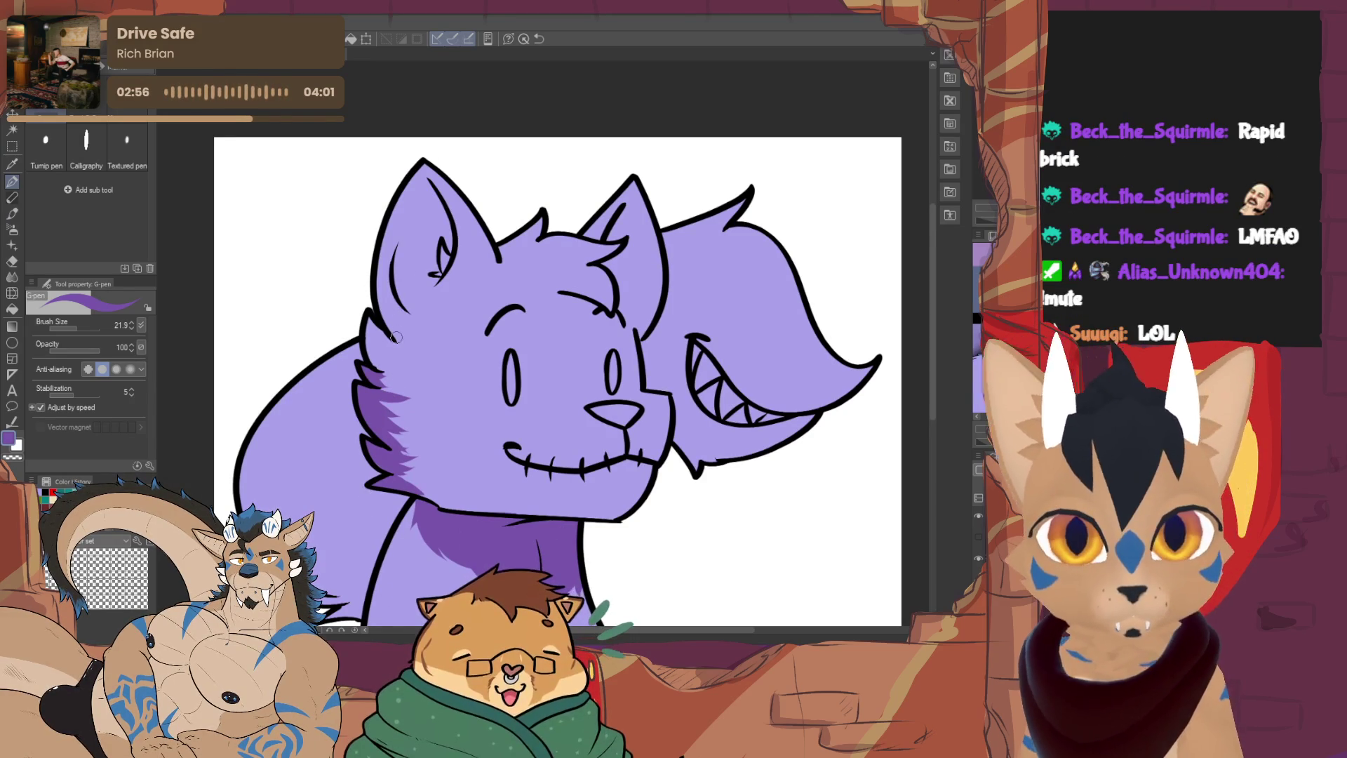
Stroke dark purple up the left ear to its tip, down the cheek and jaw, then inside the right ear
mouse_move(394, 332)
mouse_down()
mouse_move(384, 235)
mouse_move(424, 167)
mouse_up()
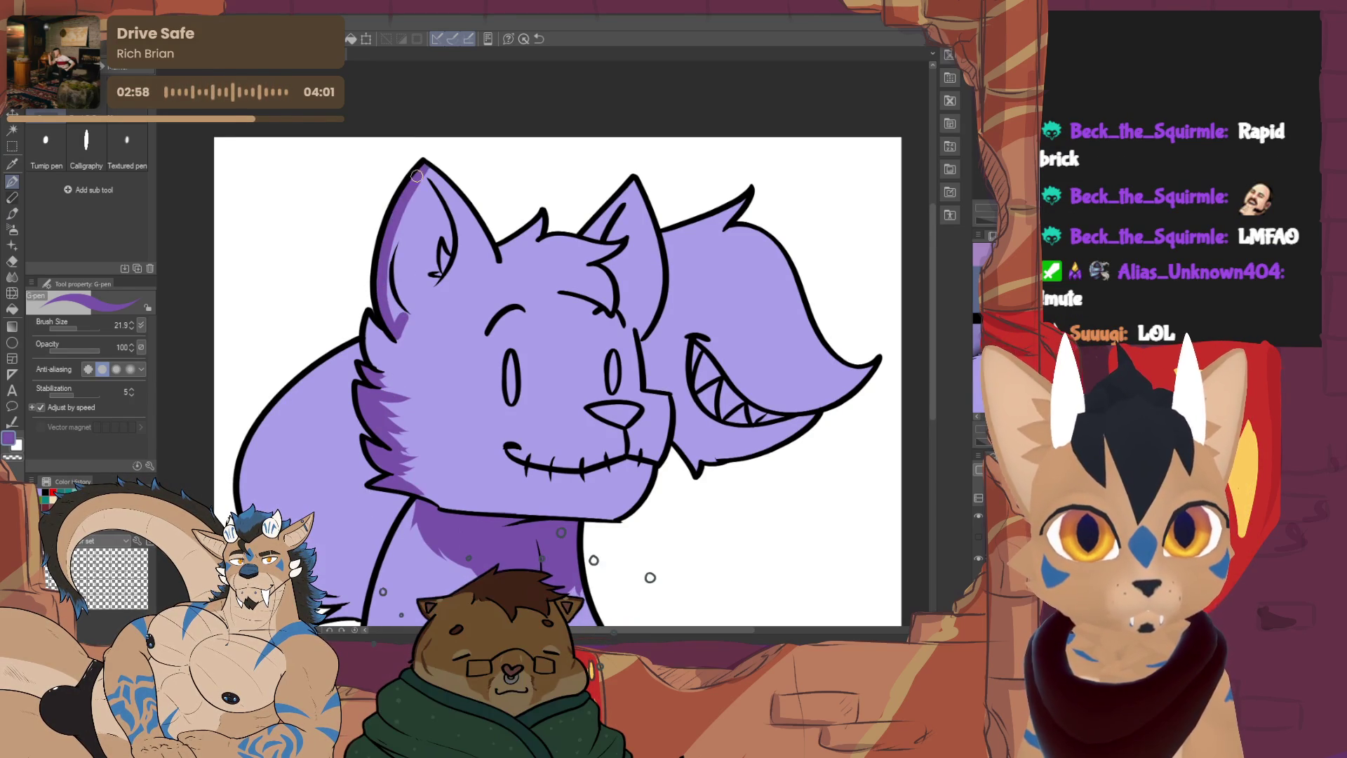
mouse_move(386, 235)
mouse_down()
mouse_move(401, 321)
mouse_move(424, 170)
mouse_move(456, 219)
mouse_move(466, 272)
mouse_move(483, 264)
mouse_move(449, 193)
mouse_move(468, 242)
mouse_up()
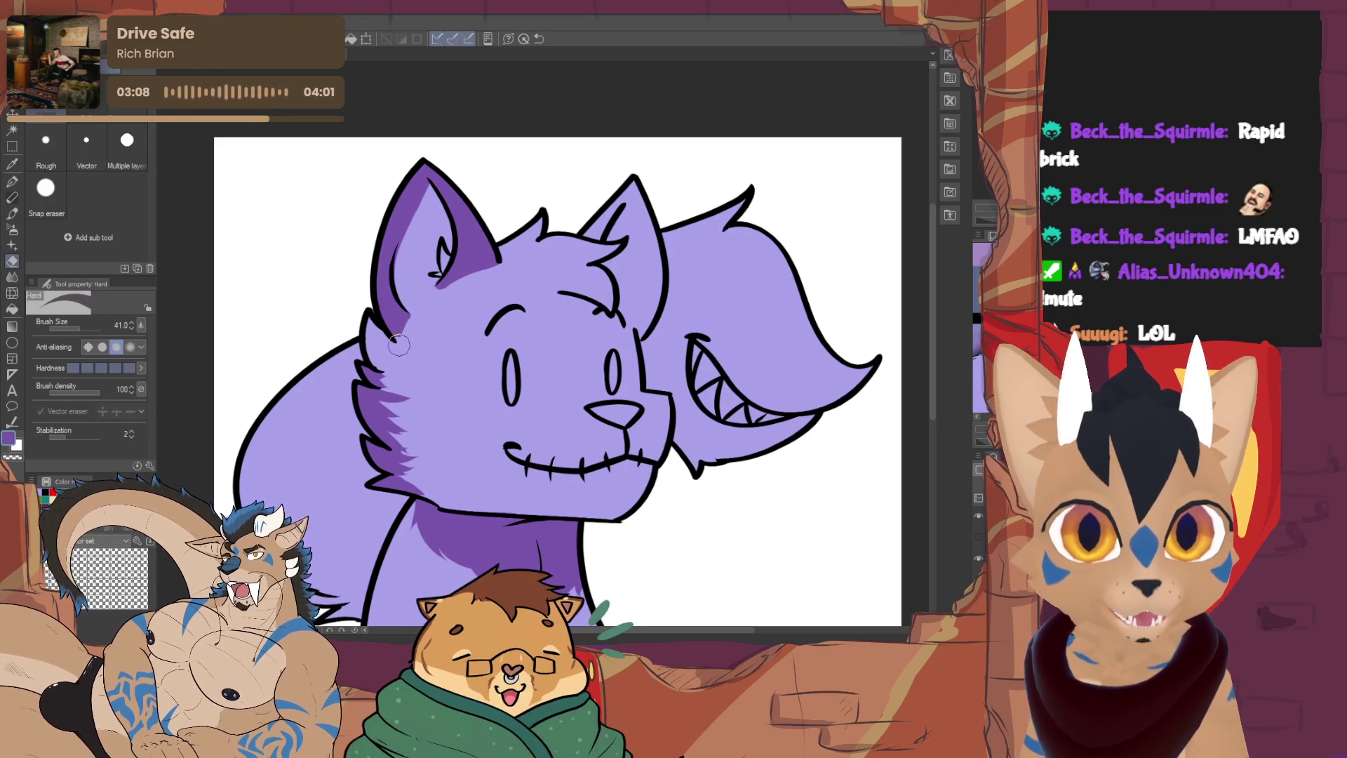
mouse_move(405, 308)
mouse_down()
mouse_move(395, 337)
mouse_move(405, 320)
mouse_up()
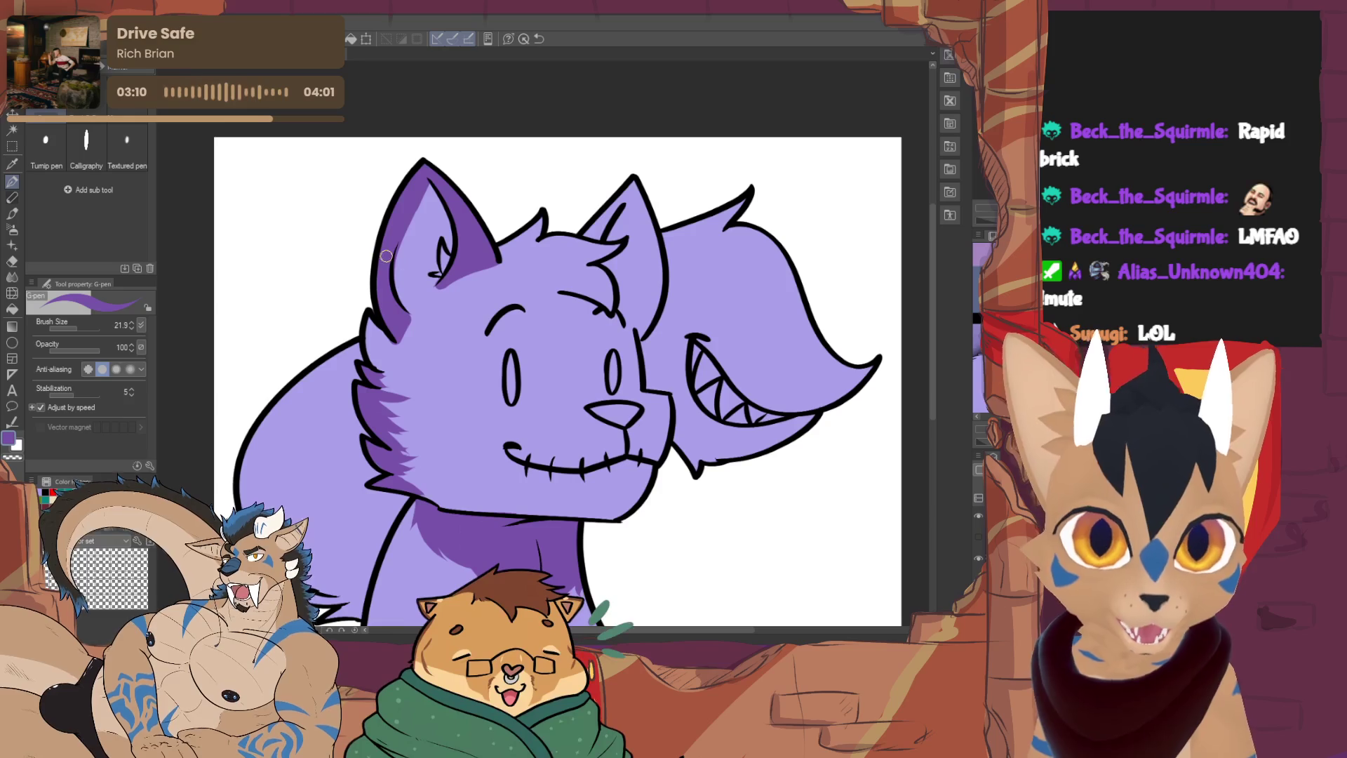
mouse_move(373, 330)
mouse_down()
mouse_move(369, 314)
mouse_move(405, 351)
mouse_move(410, 415)
mouse_up()
drag(397, 469, 442, 469)
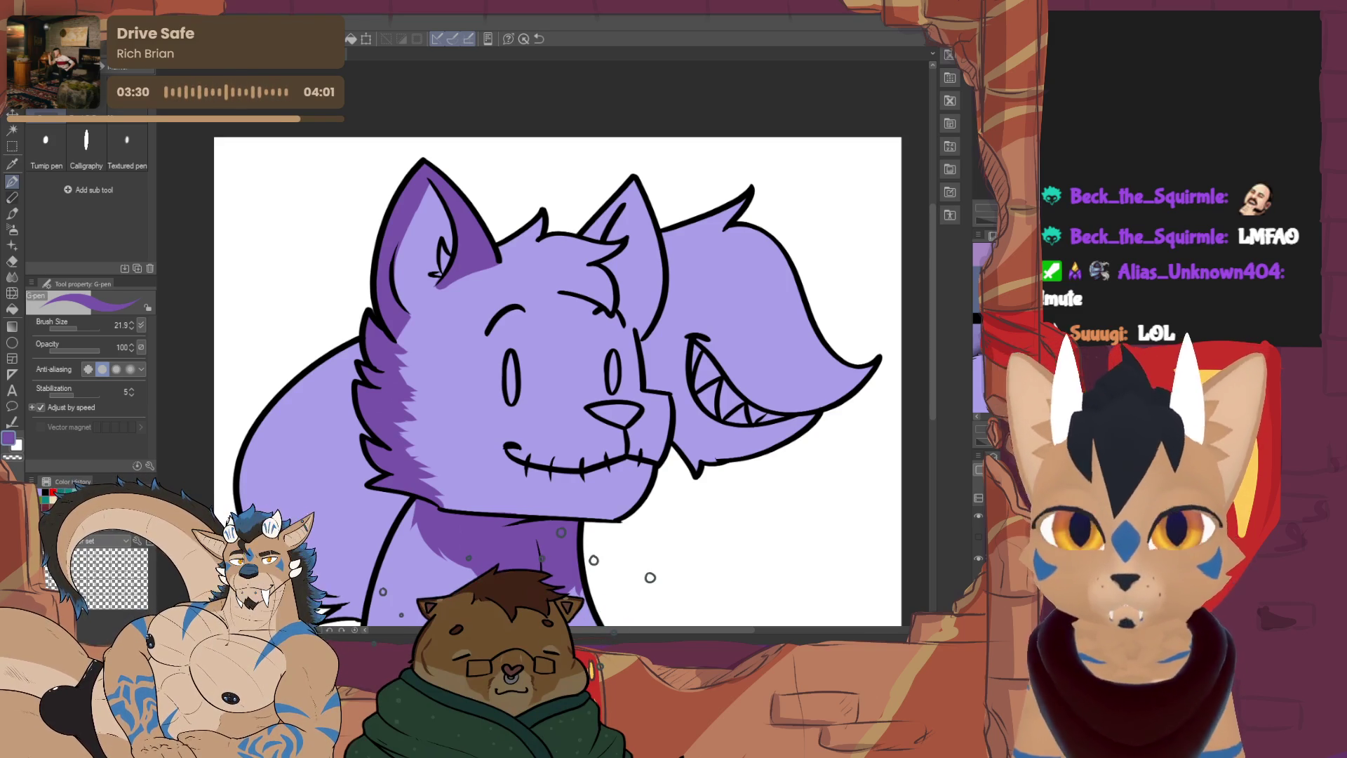
drag(561, 379, 478, 455)
mouse_move(518, 310)
mouse_down()
mouse_move(560, 251)
mouse_move(576, 343)
mouse_move(557, 407)
mouse_move(559, 287)
mouse_up()
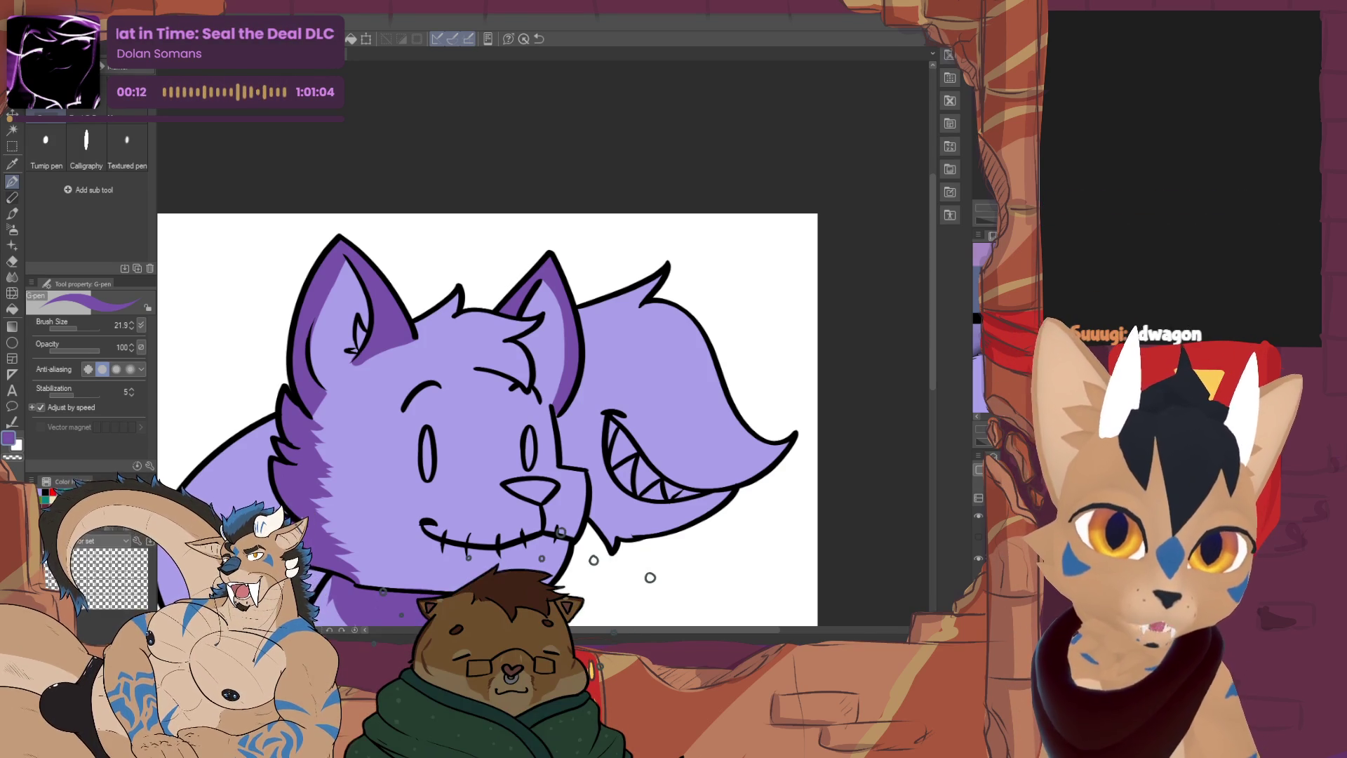
Pick mint green and dab a marking on the cat's eyebrow
click(984, 275)
click(976, 317)
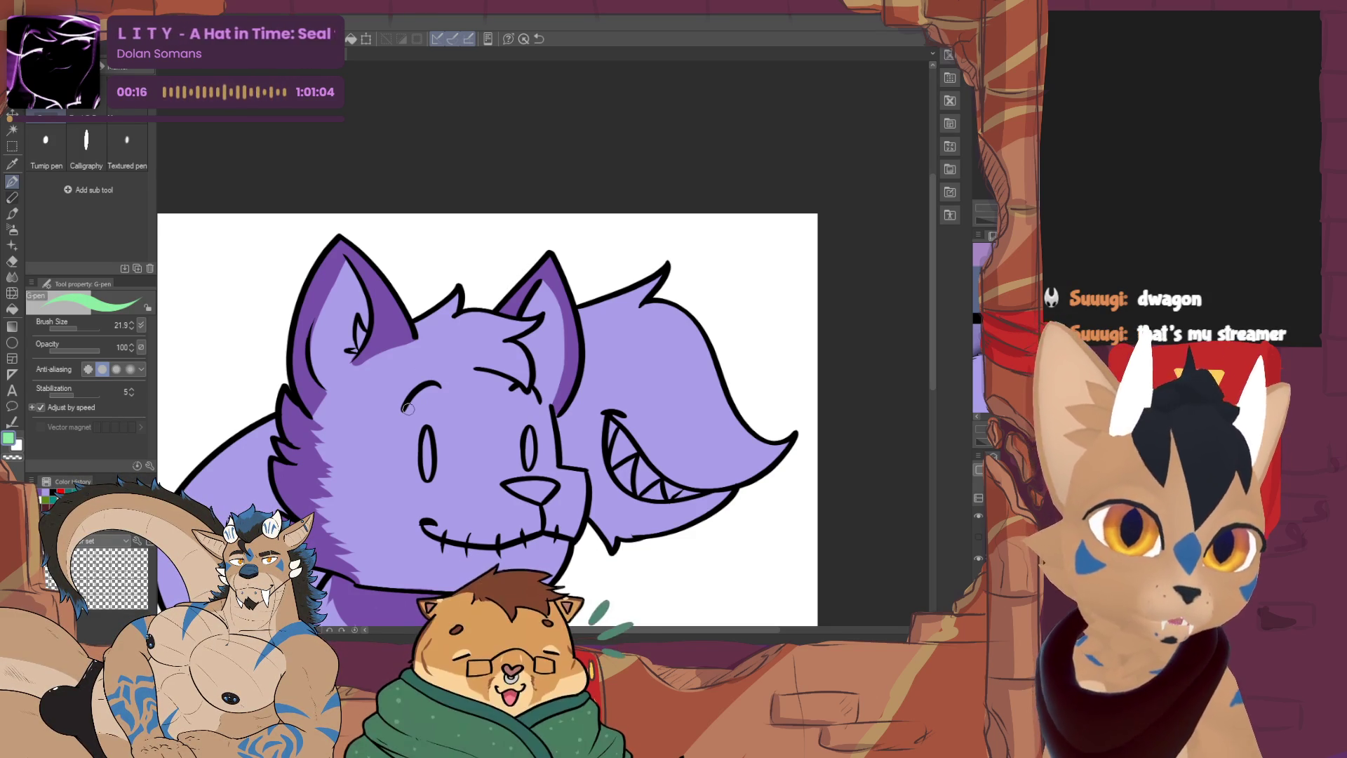
click(420, 378)
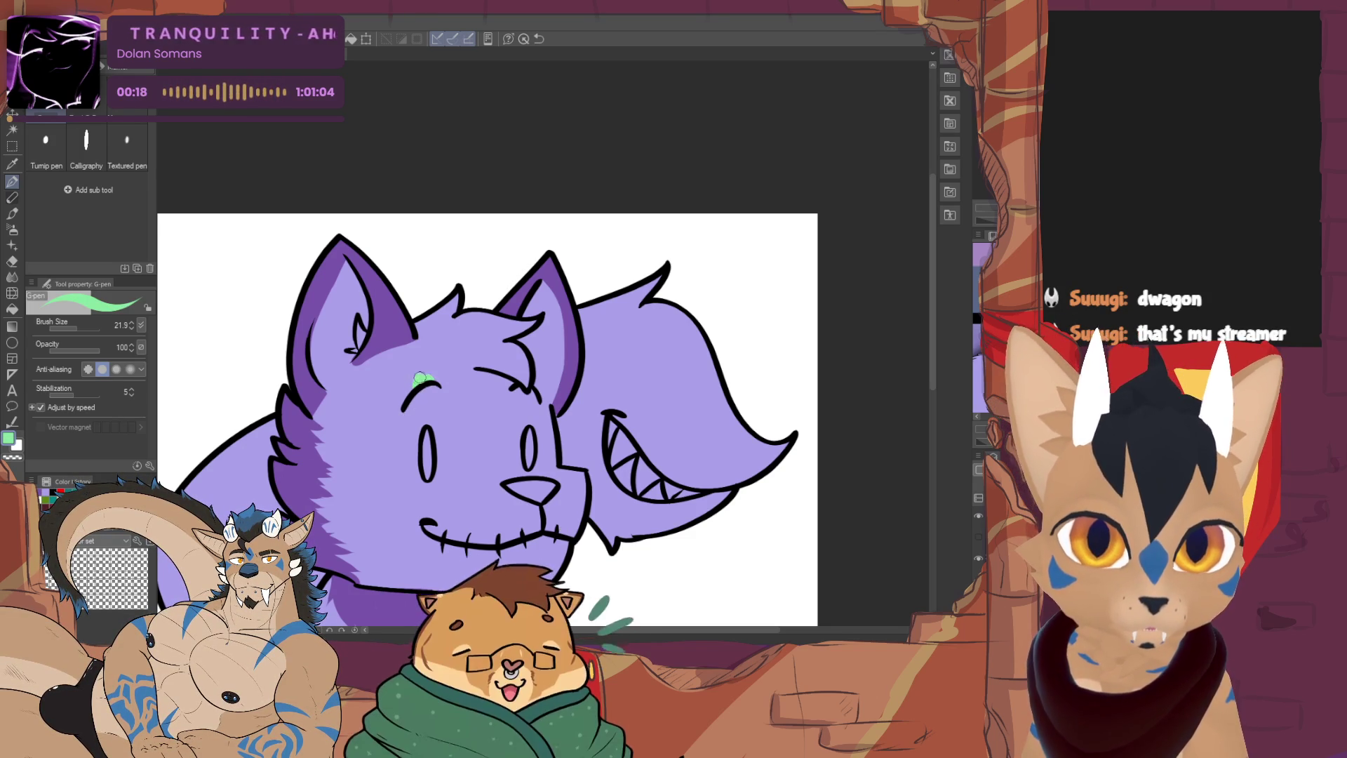
Shade the head outline and right ear's inner edge purple, and fill the inner left ear black
click(977, 294)
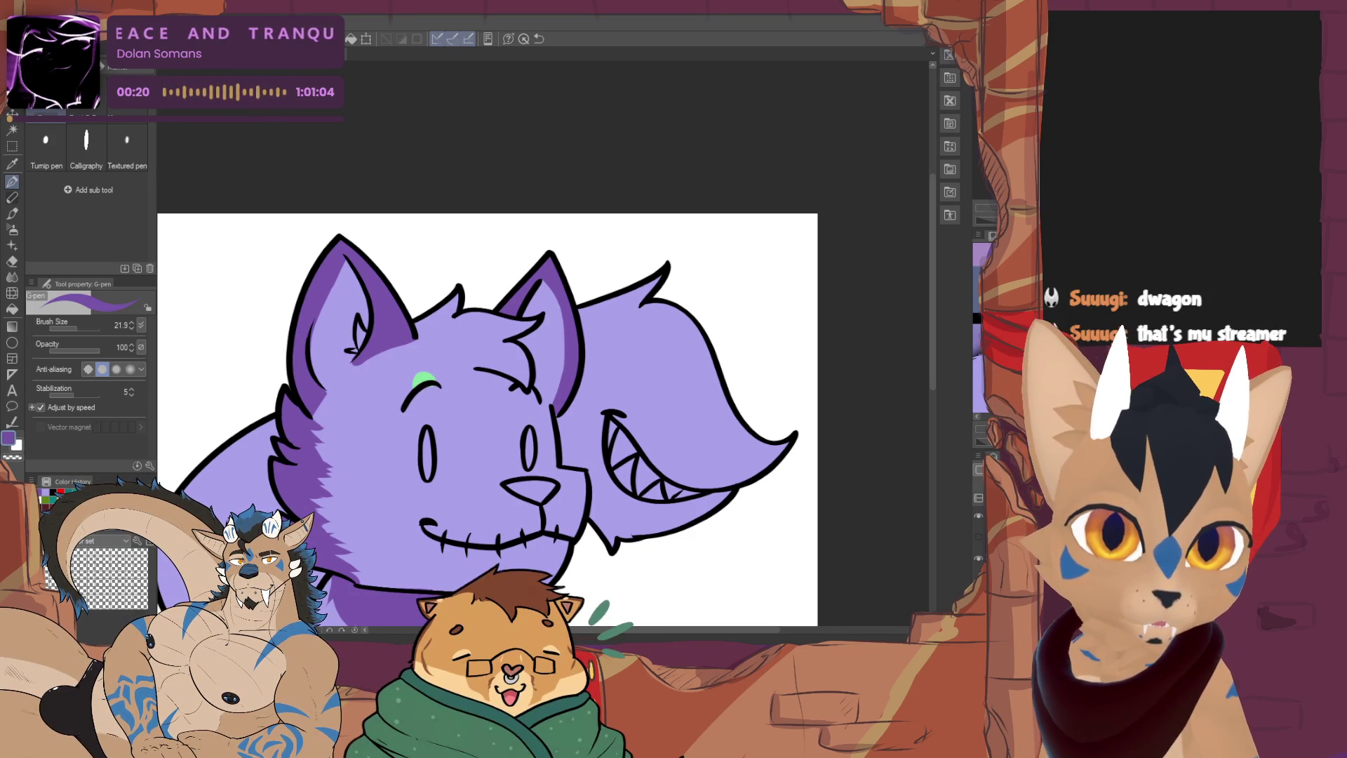
drag(416, 320, 450, 307)
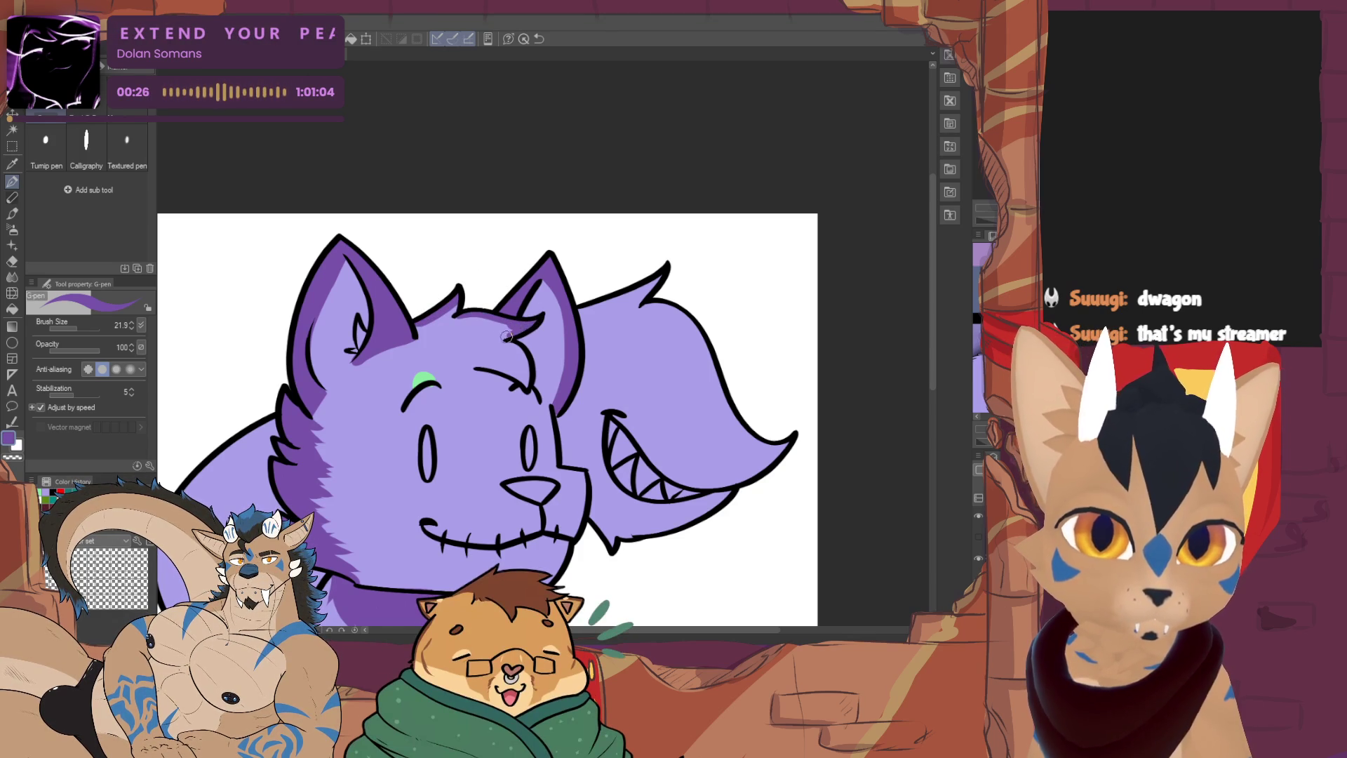
drag(503, 338, 527, 385)
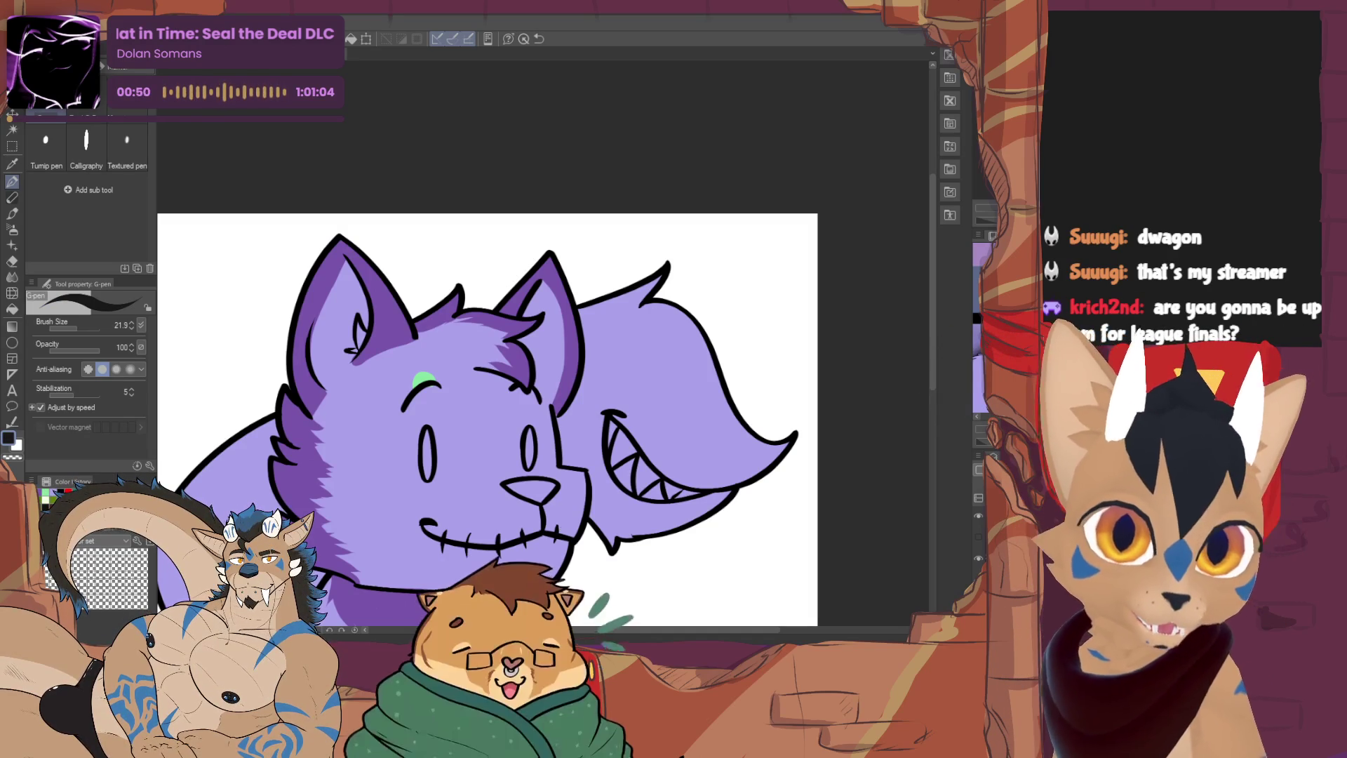
mouse_move(319, 372)
mouse_down()
mouse_move(346, 265)
mouse_move(361, 335)
mouse_move(325, 384)
mouse_move(343, 288)
mouse_move(351, 298)
mouse_up()
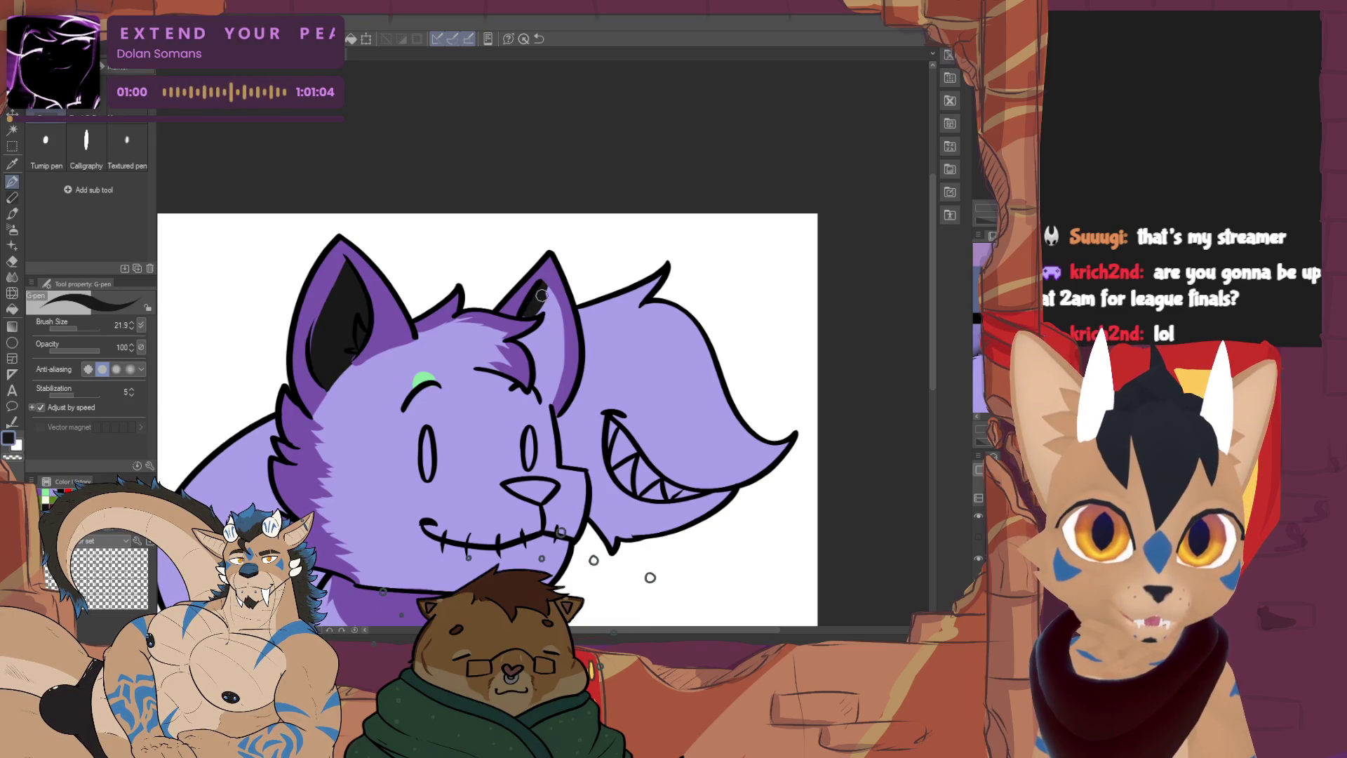
Blacken the inner edge of the right ear, then return to purple
mouse_move(551, 402)
mouse_down()
mouse_move(533, 353)
mouse_move(546, 392)
mouse_up()
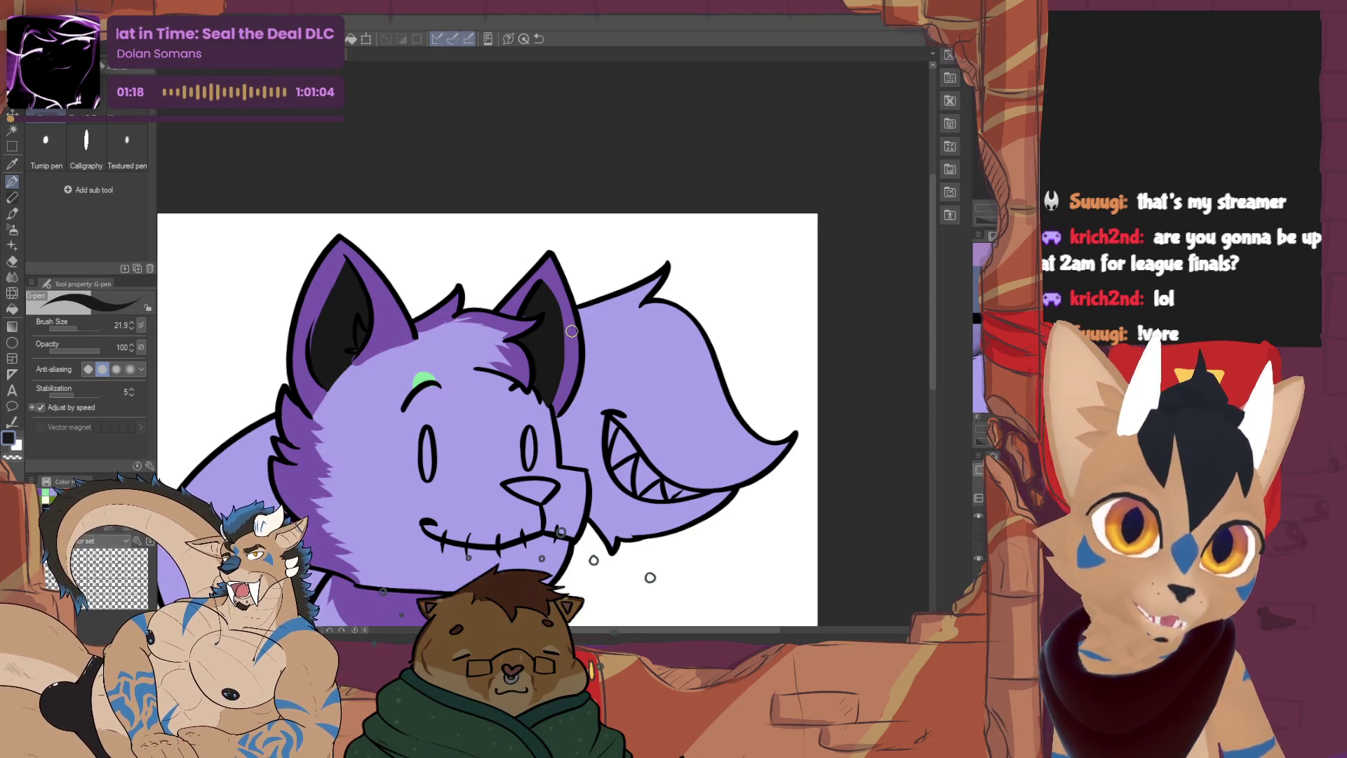
alt+click(371, 329)
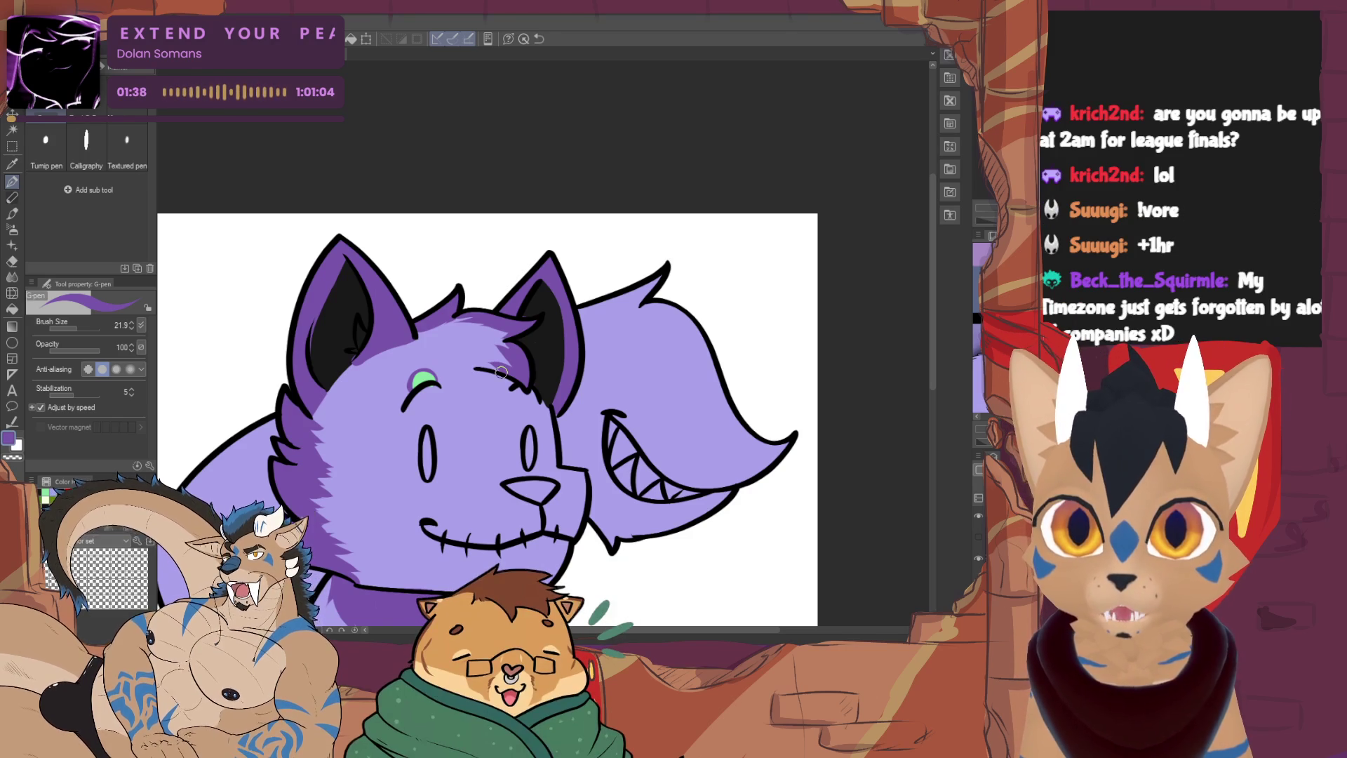
Eyedrop the mint green and dark purple near the eyebrow, then shift the view up and right
alt+click(423, 381)
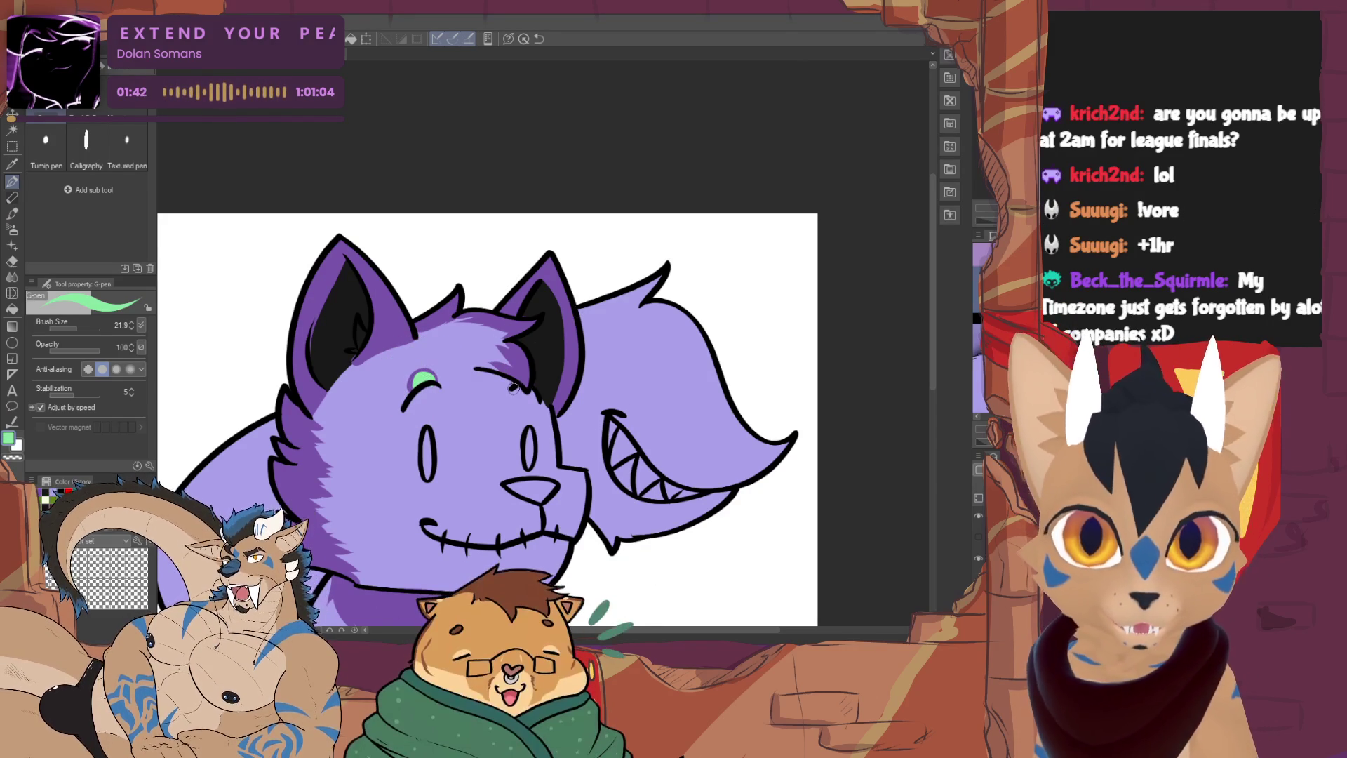
alt+click(414, 381)
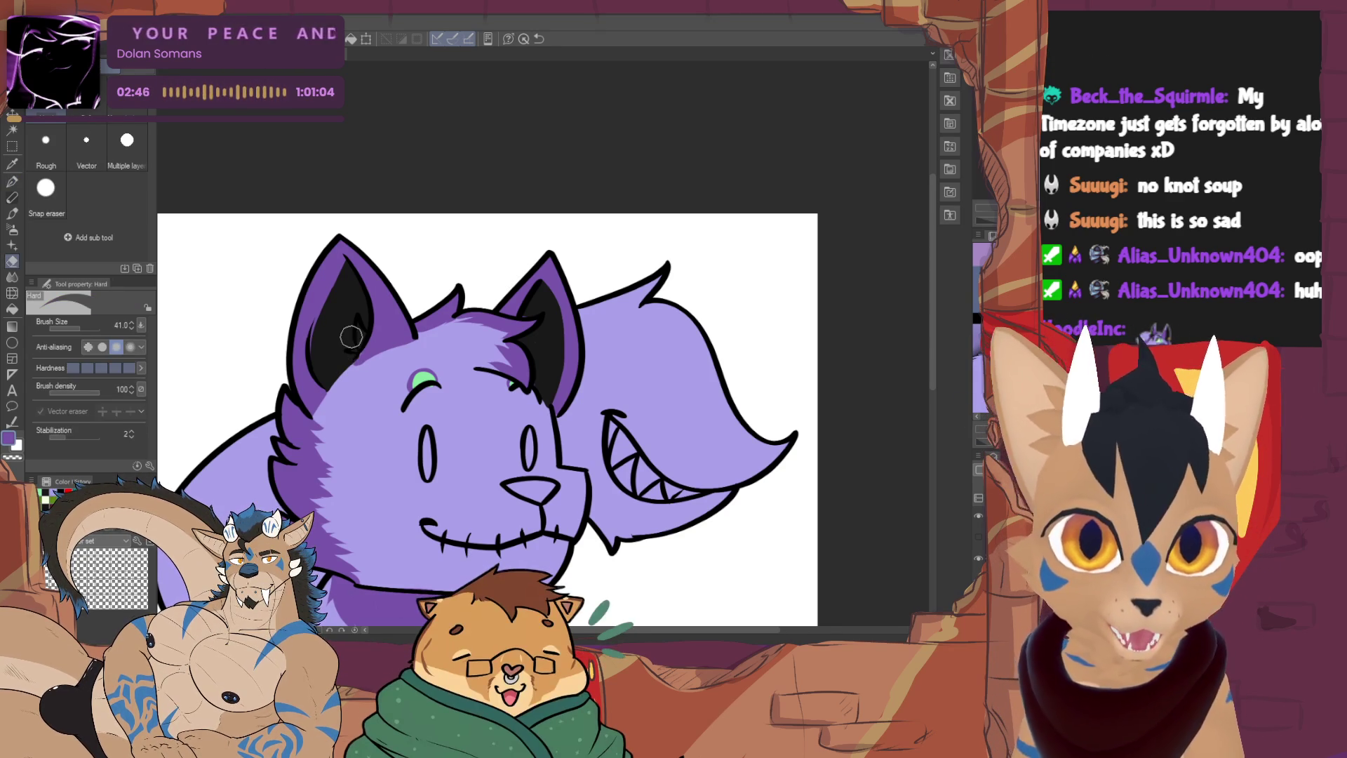
mouse_move(353, 331)
mouse_down()
mouse_move(366, 231)
mouse_move(371, 242)
mouse_up()
Nudge the view back down and select dark purple as the painting colour
drag(544, 507, 561, 531)
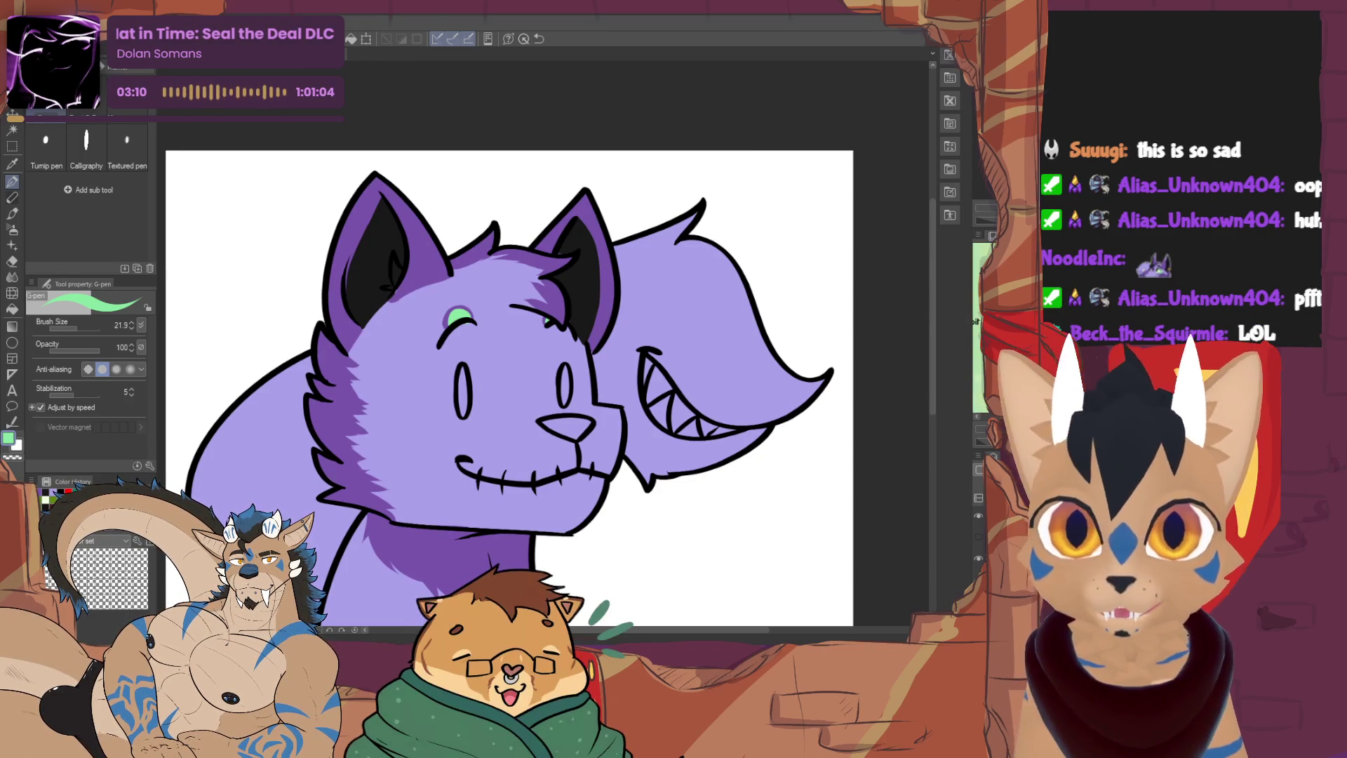
alt+click(336, 393)
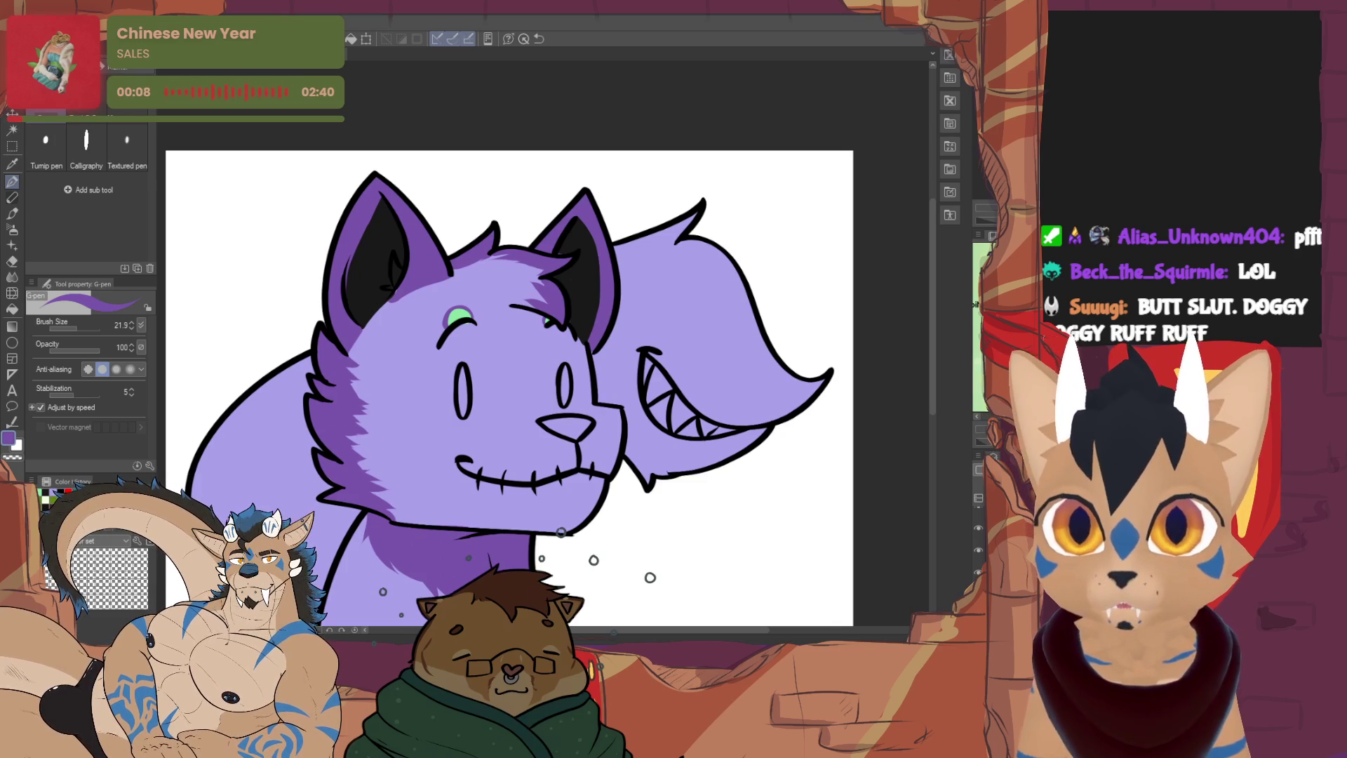
Paint a dark purple patch around the left eye and a light green patch by the right eye
mouse_move(421, 409)
mouse_down()
mouse_move(490, 401)
mouse_move(473, 324)
mouse_move(421, 403)
mouse_move(463, 344)
mouse_move(472, 413)
mouse_up()
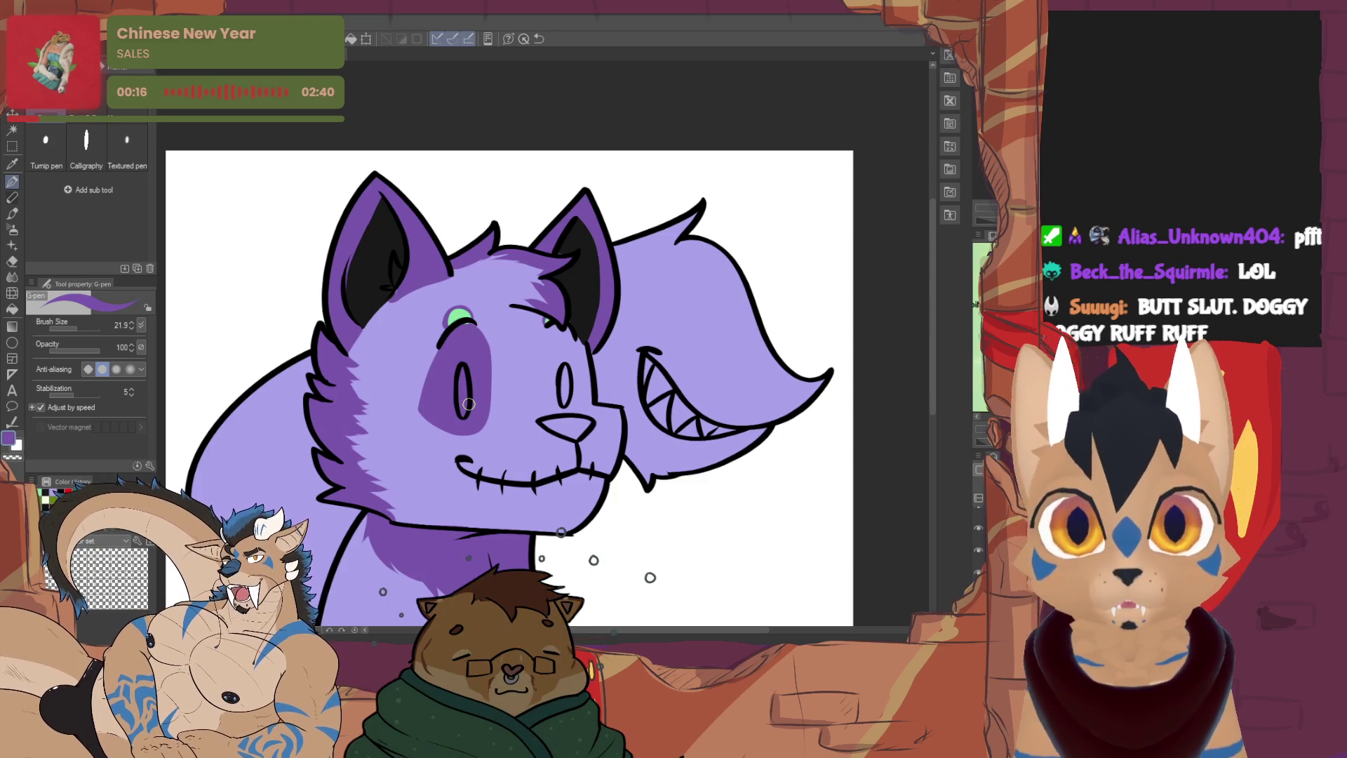
click(46, 495)
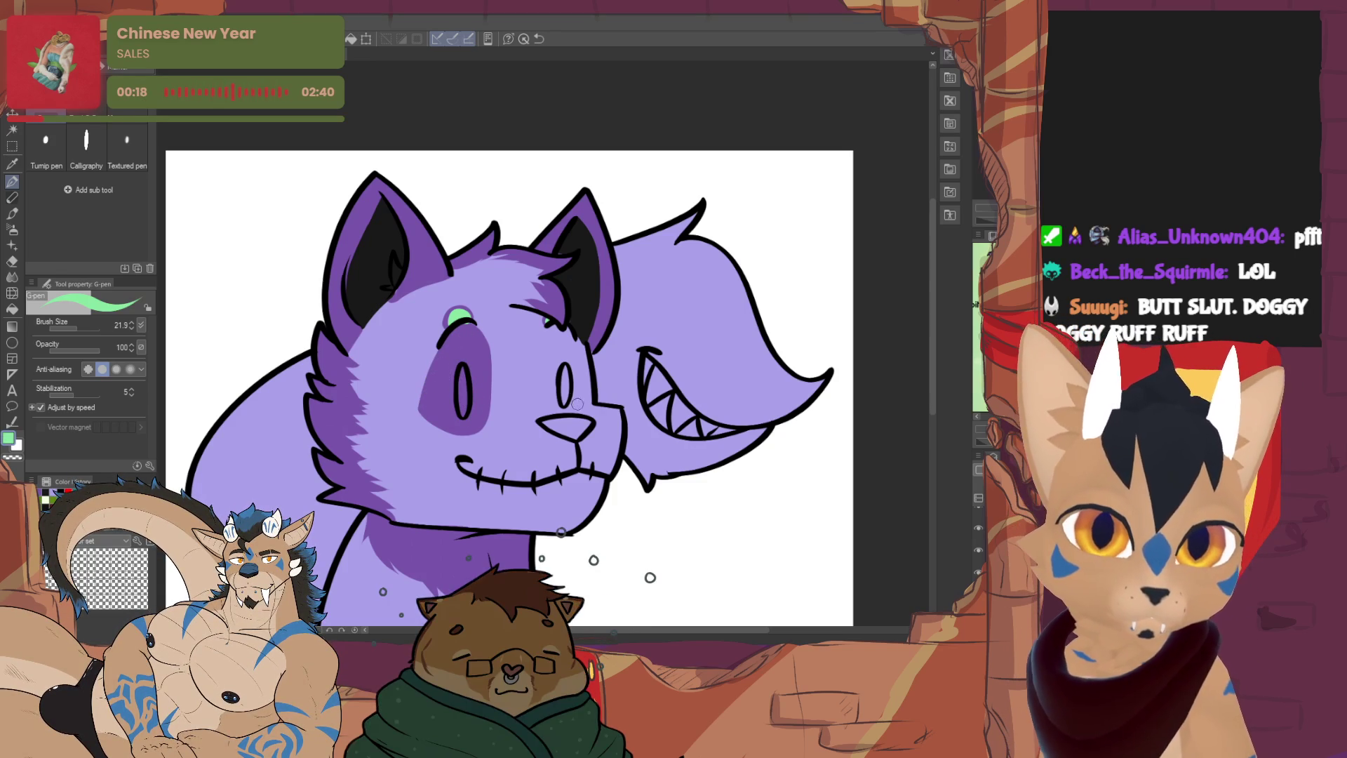
drag(576, 405, 570, 388)
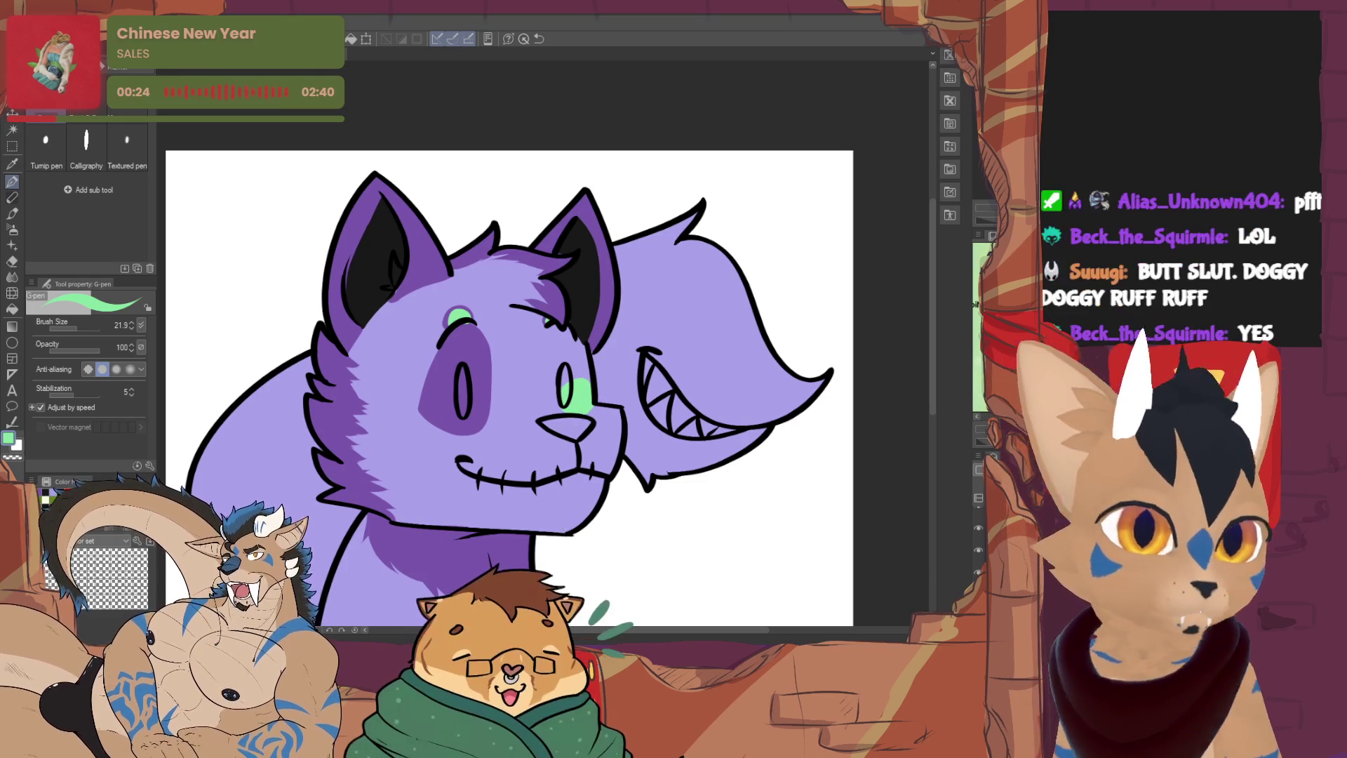
Choose pink, reduce brush size to 15.1, and draw the left eye's pink pupil
click(68, 491)
click(44, 491)
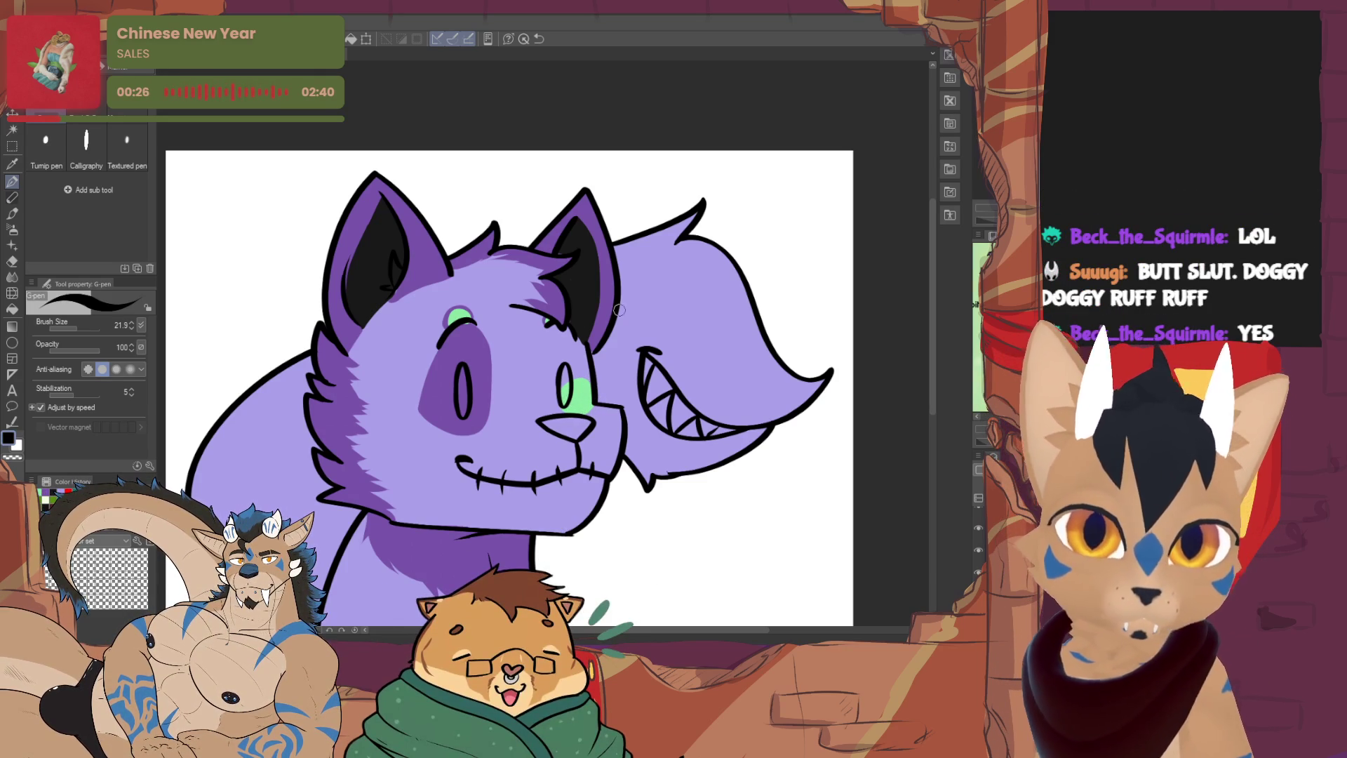
click(68, 491)
click(44, 491)
click(68, 491)
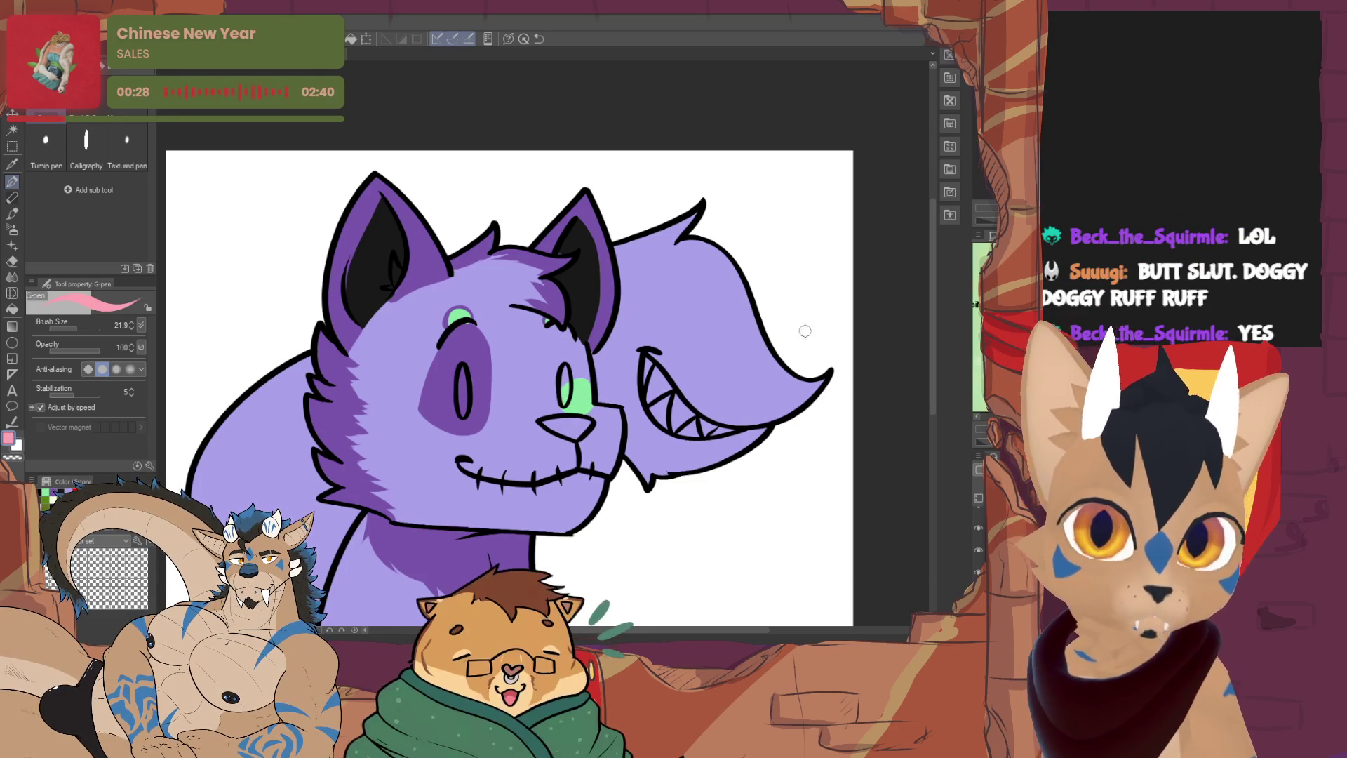
click(74, 327)
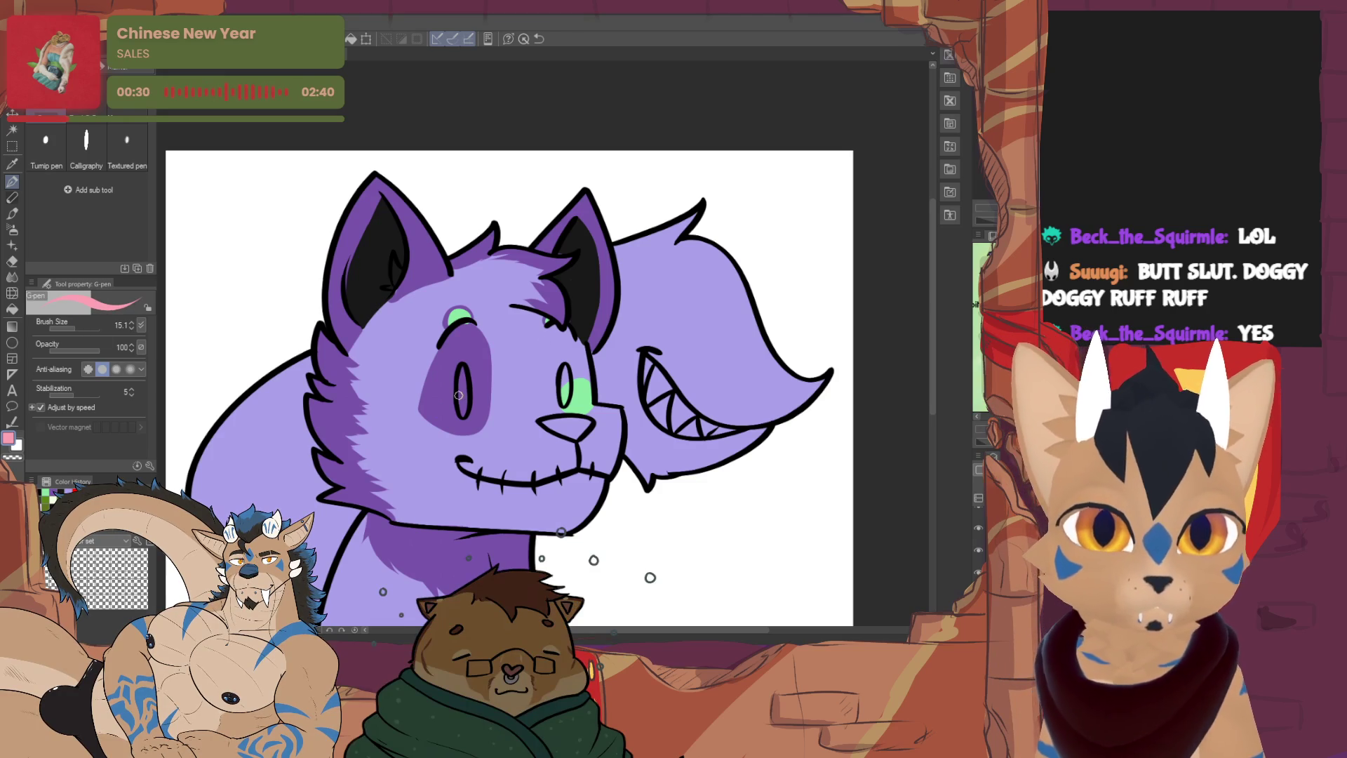
drag(462, 372, 462, 374)
Eyedrop green for the right pupil, then eyedrop dark purple and shade the upper nose
alt+click(459, 319)
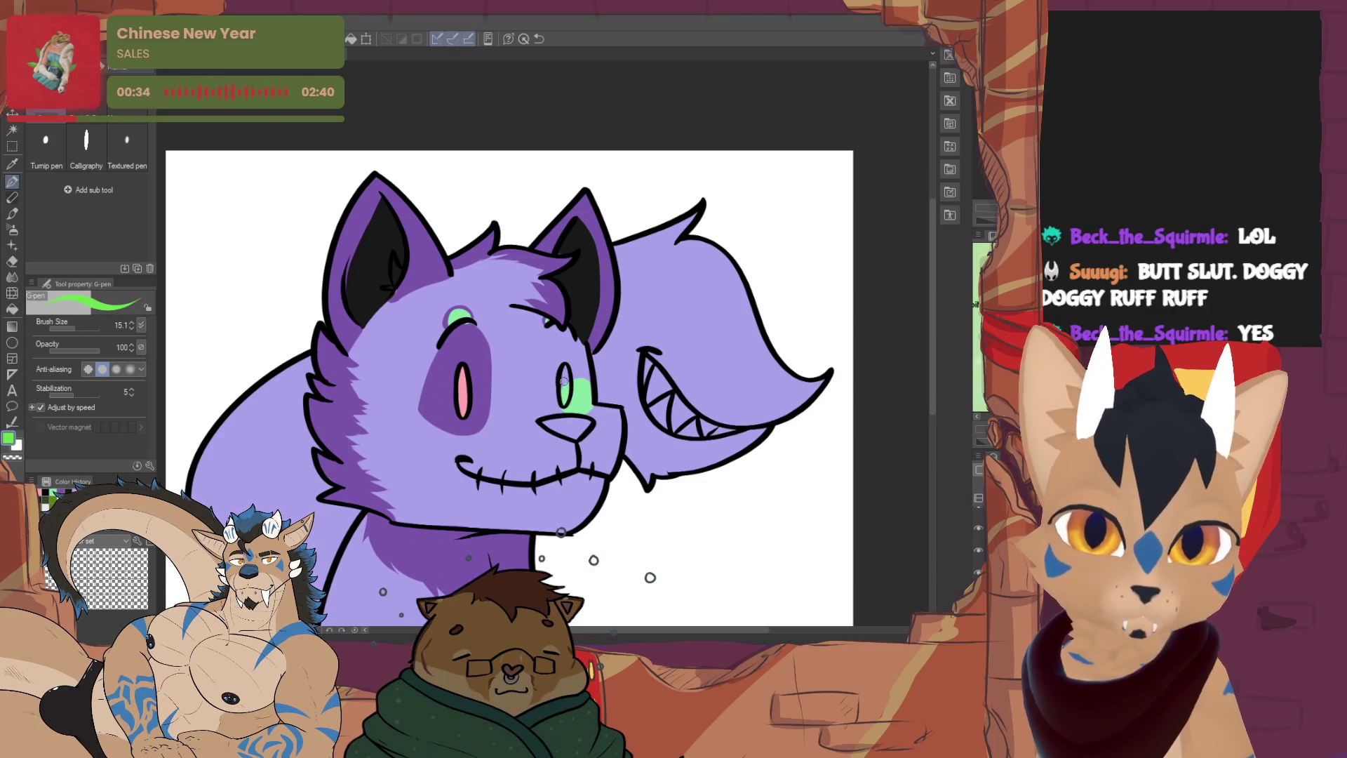
drag(564, 381, 561, 386)
alt+click(469, 557)
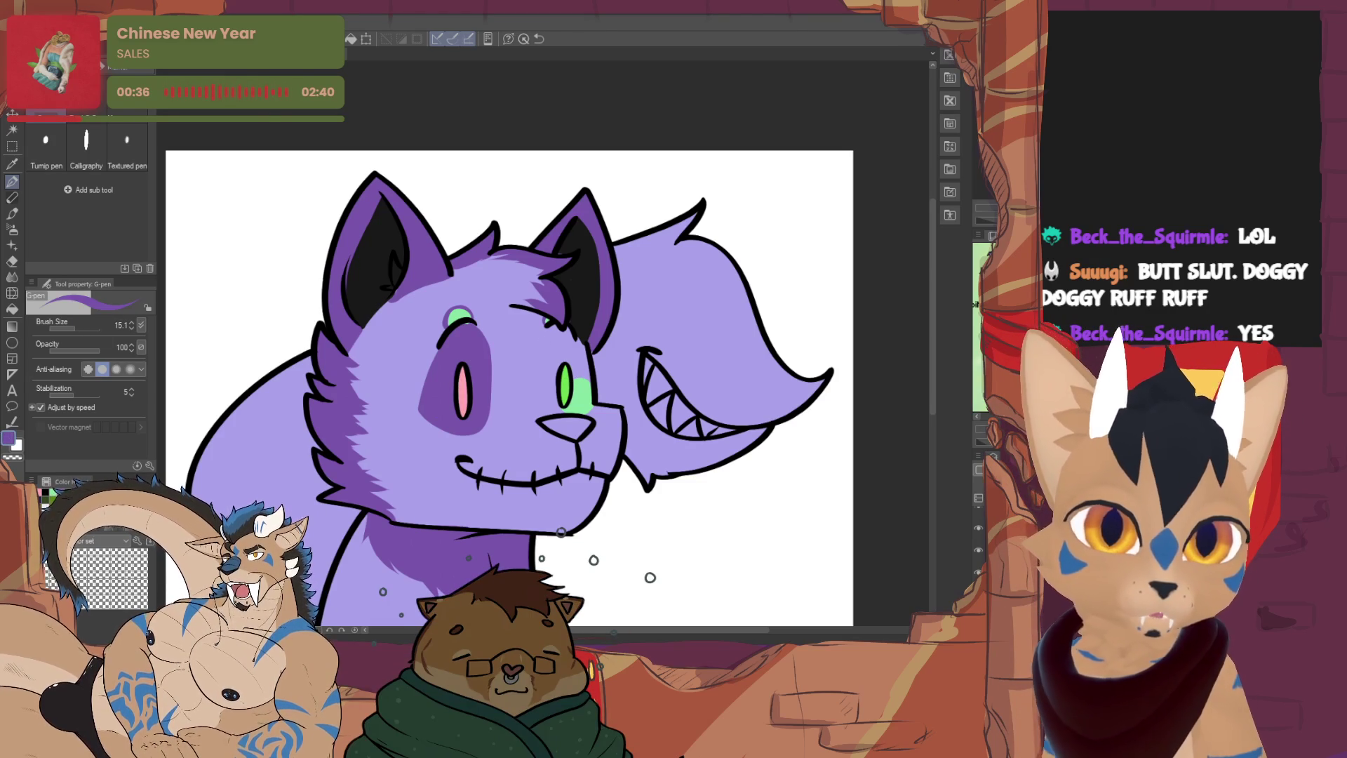
drag(547, 424, 584, 419)
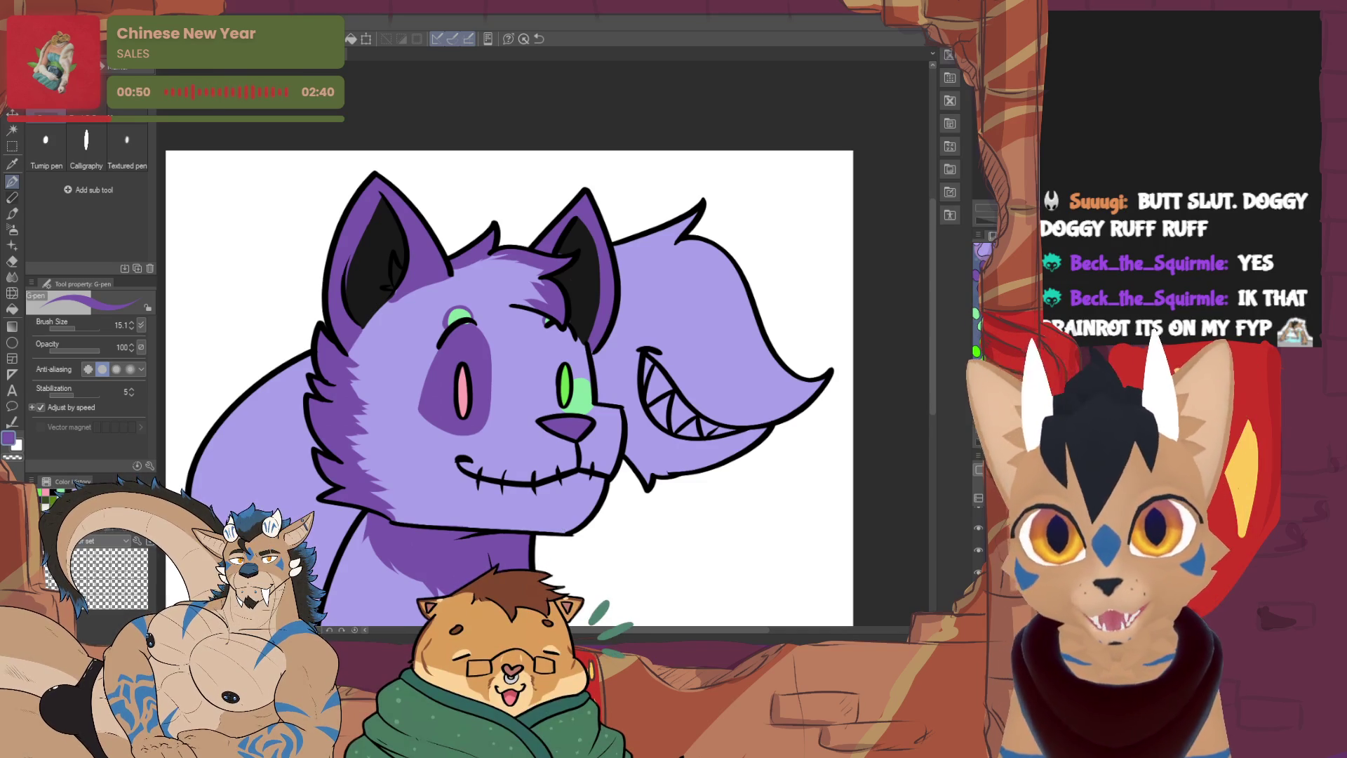
Swap the main colour to white with X
key(x)
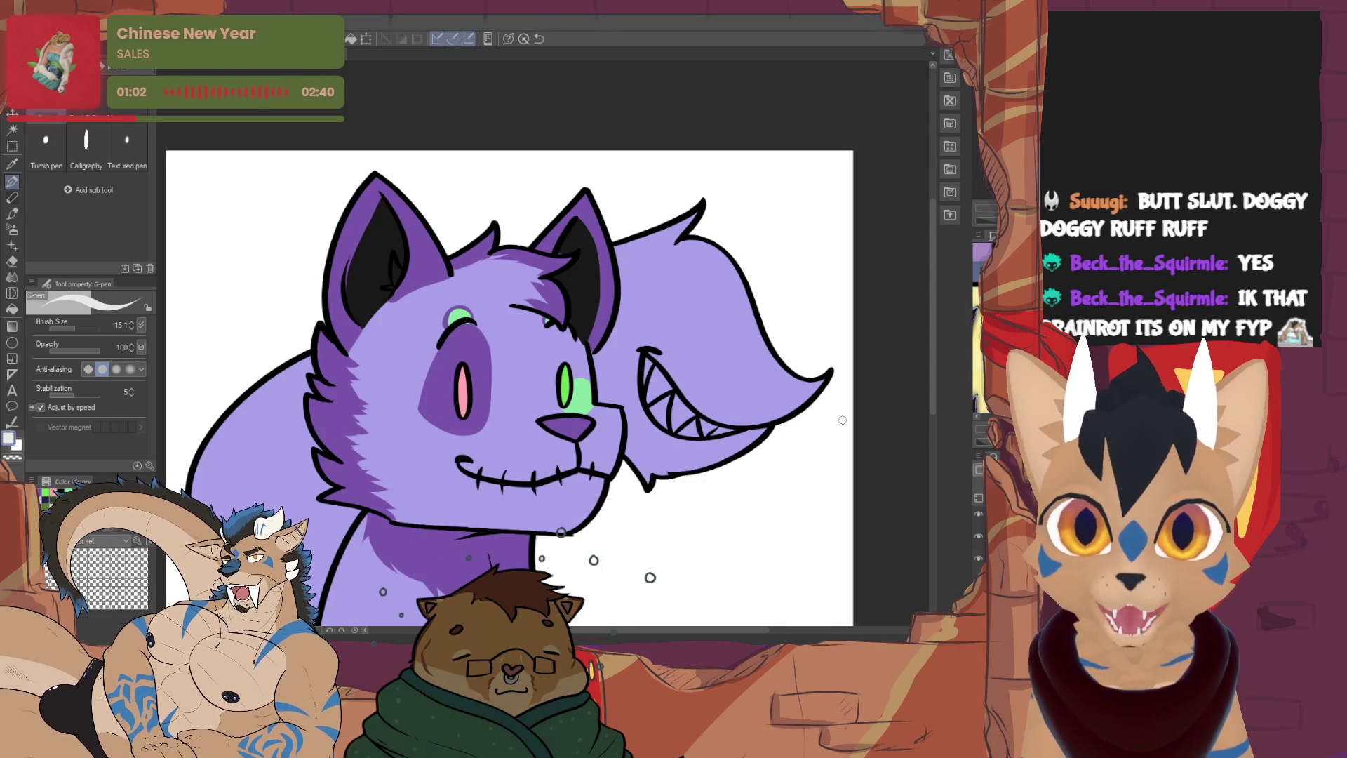
Paint the tail grin's teeth white, redoing the first tooth, then eyedrop purple from the eye patch
mouse_move(647, 366)
mouse_down()
mouse_move(644, 392)
mouse_move(665, 409)
mouse_up()
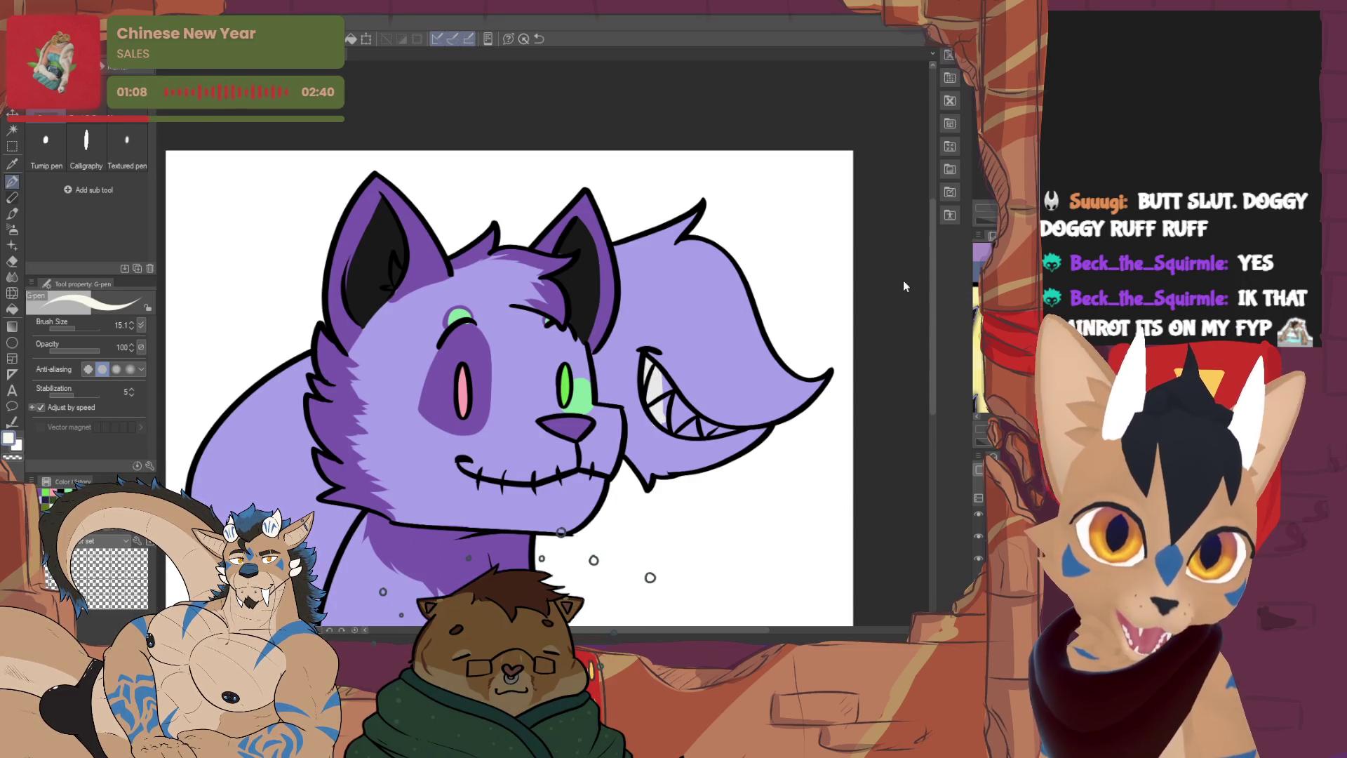
key(ctrl+z)
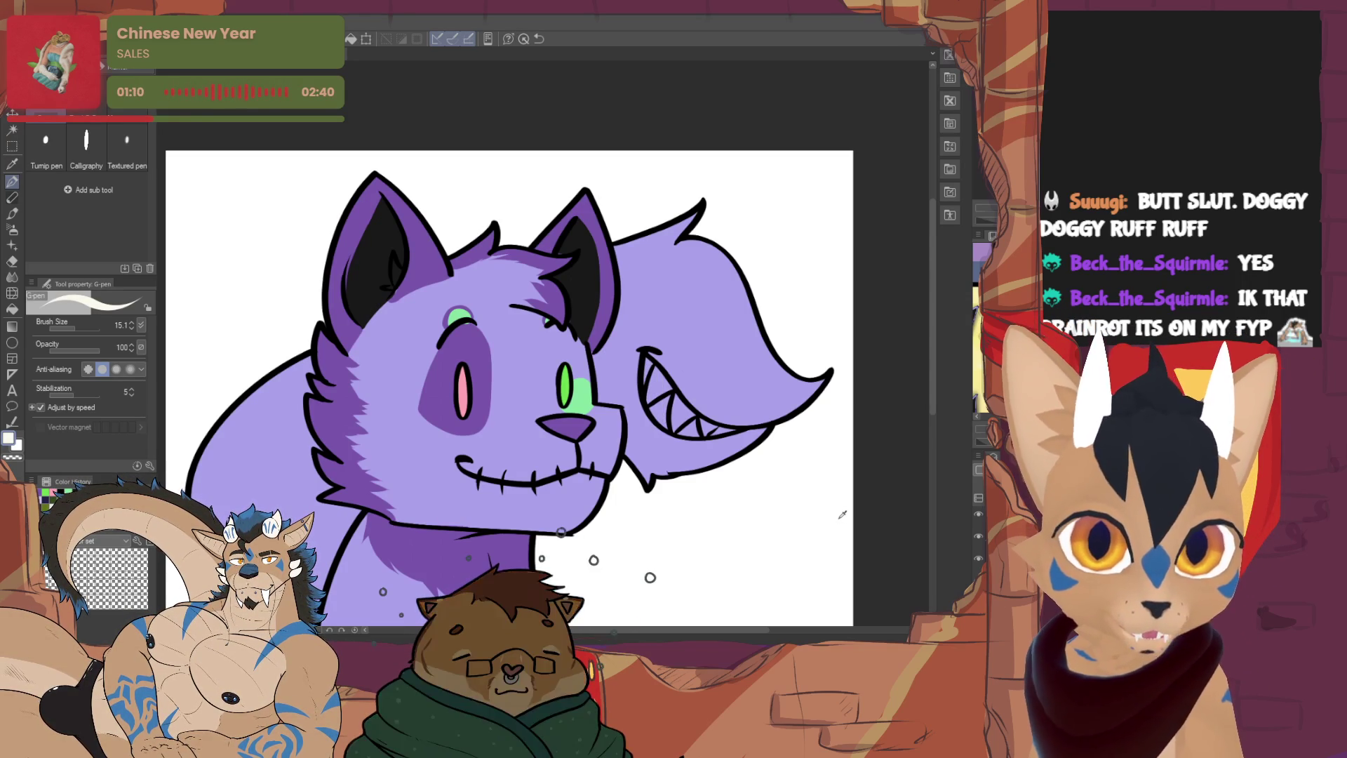
mouse_move(649, 376)
mouse_down()
mouse_move(660, 421)
mouse_move(703, 429)
mouse_up()
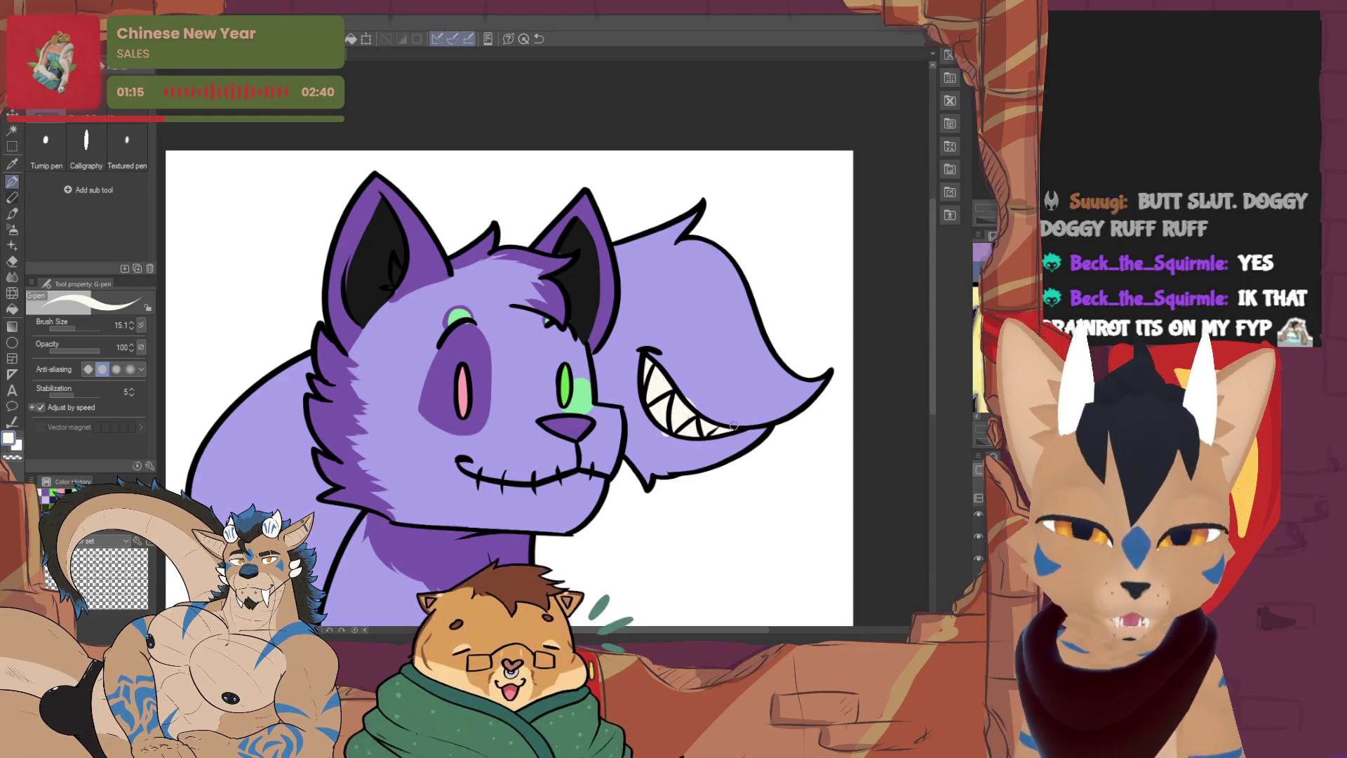
key(e)
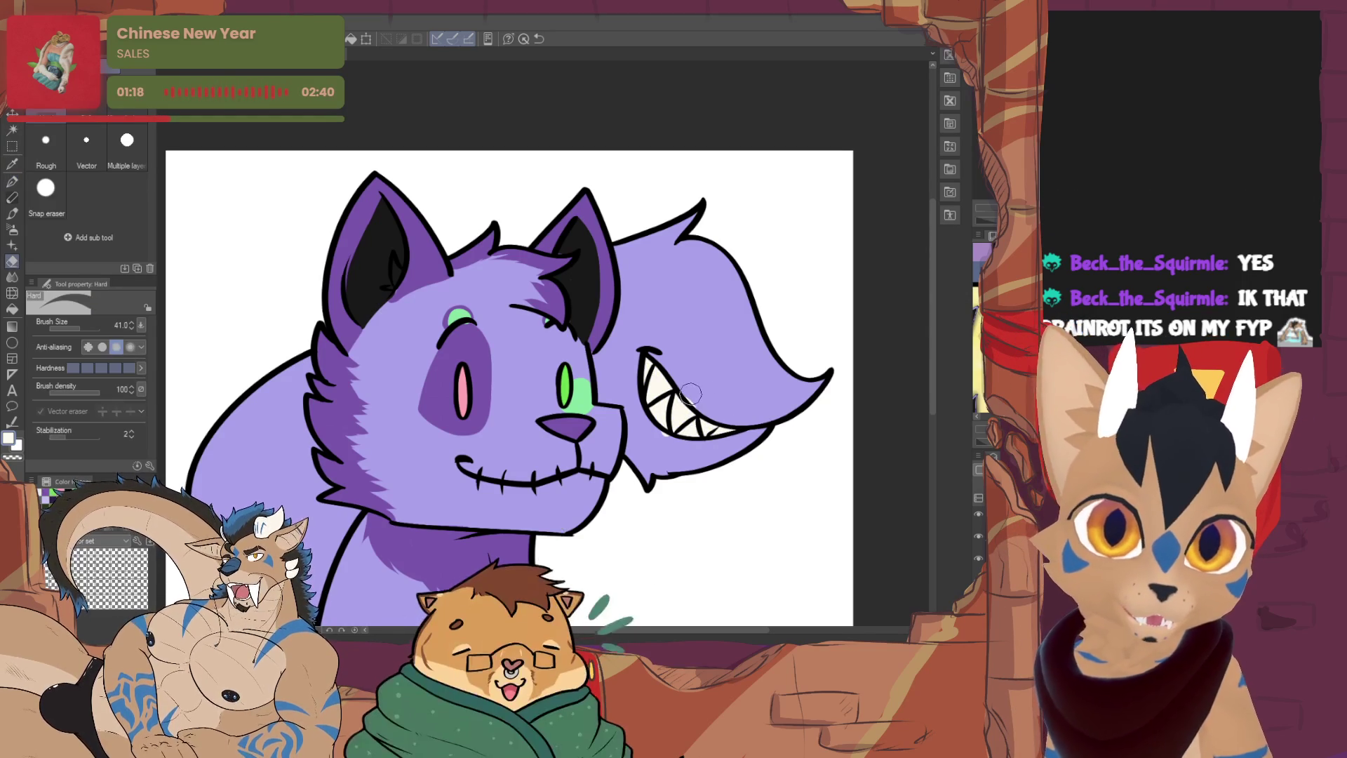
key(p)
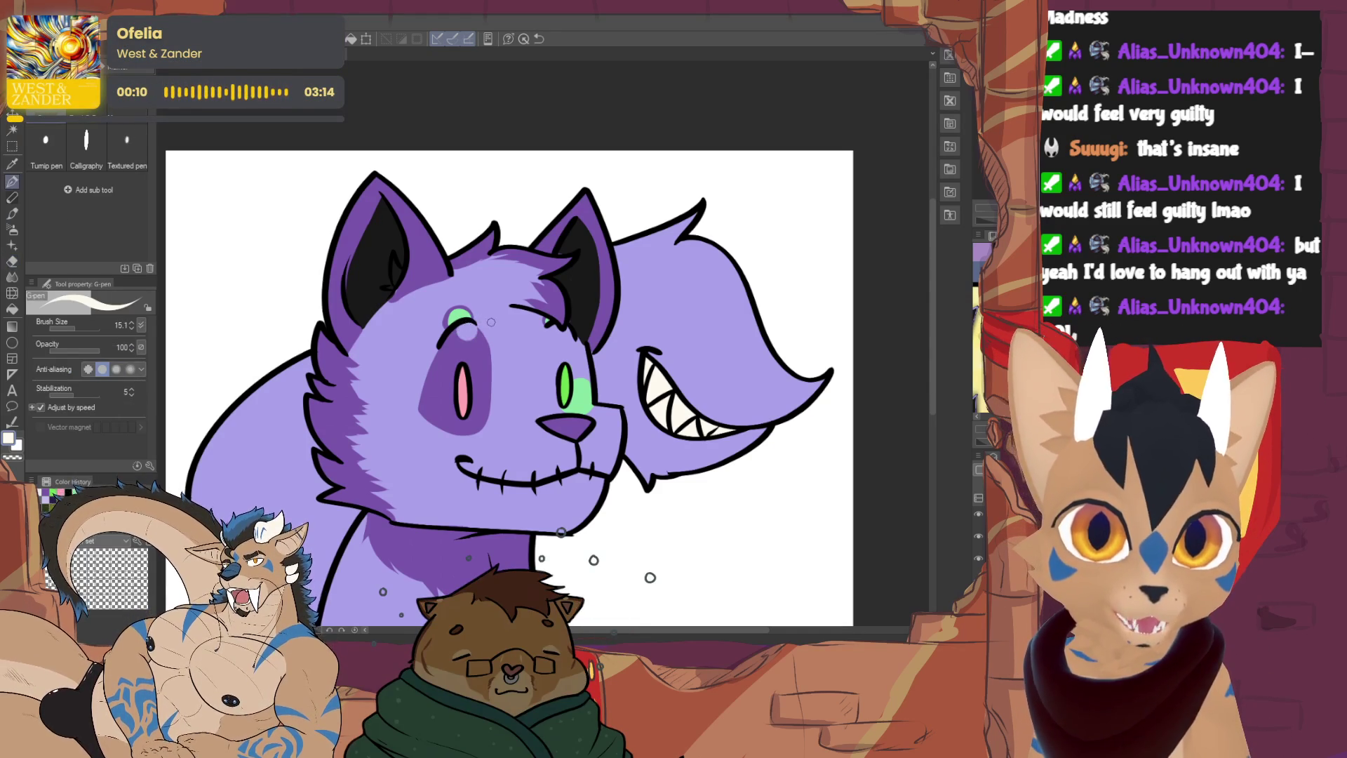
alt+click(467, 348)
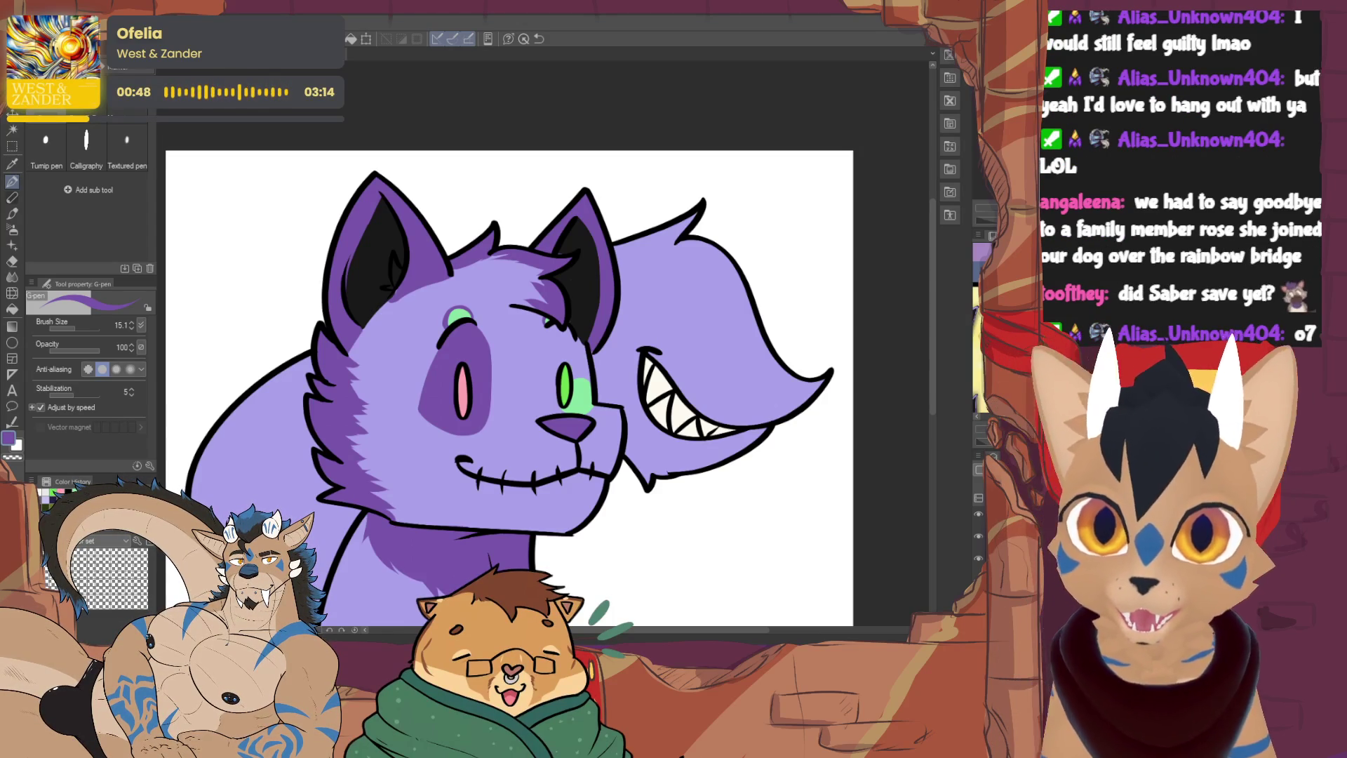
Pan the view up and to the right to frame more of the cat
drag(513, 386, 528, 323)
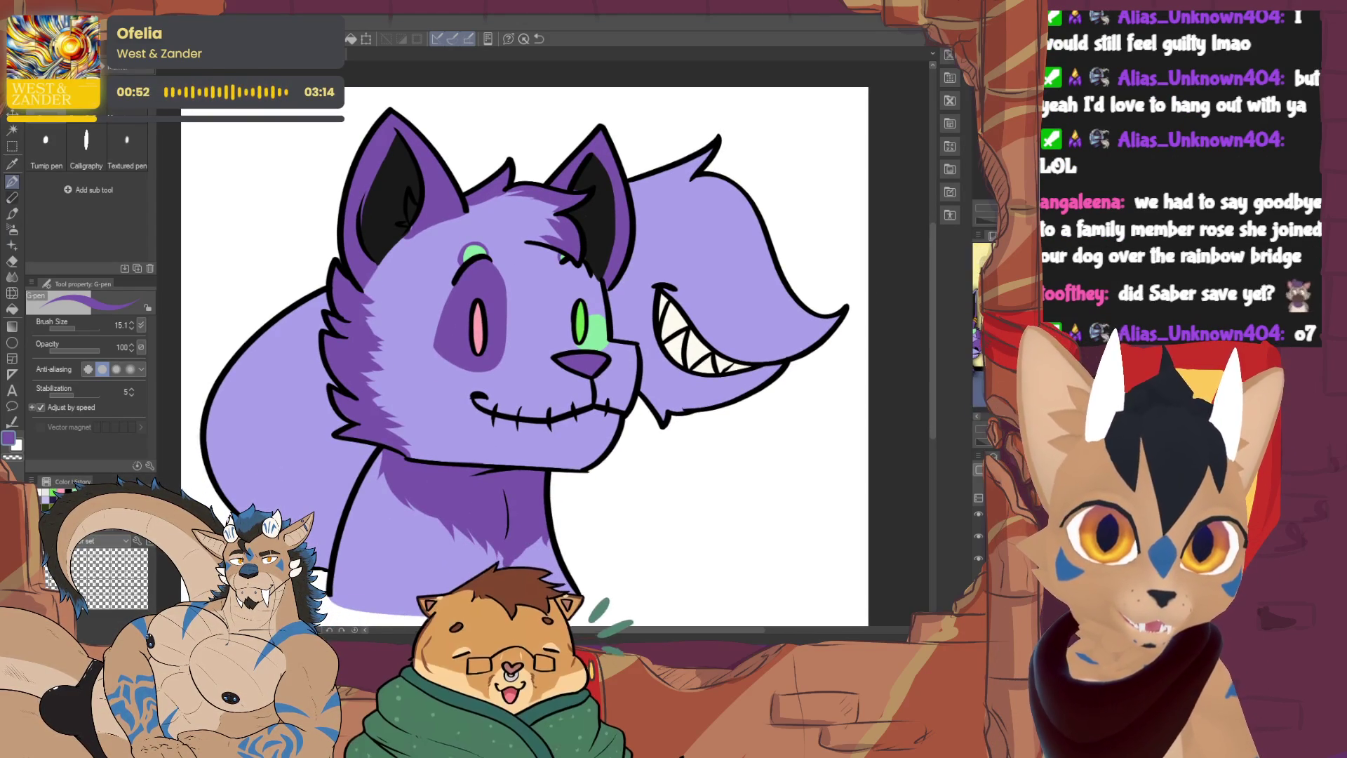
mouse_move(512, 351)
mouse_down()
mouse_move(615, 305)
mouse_move(606, 340)
mouse_up()
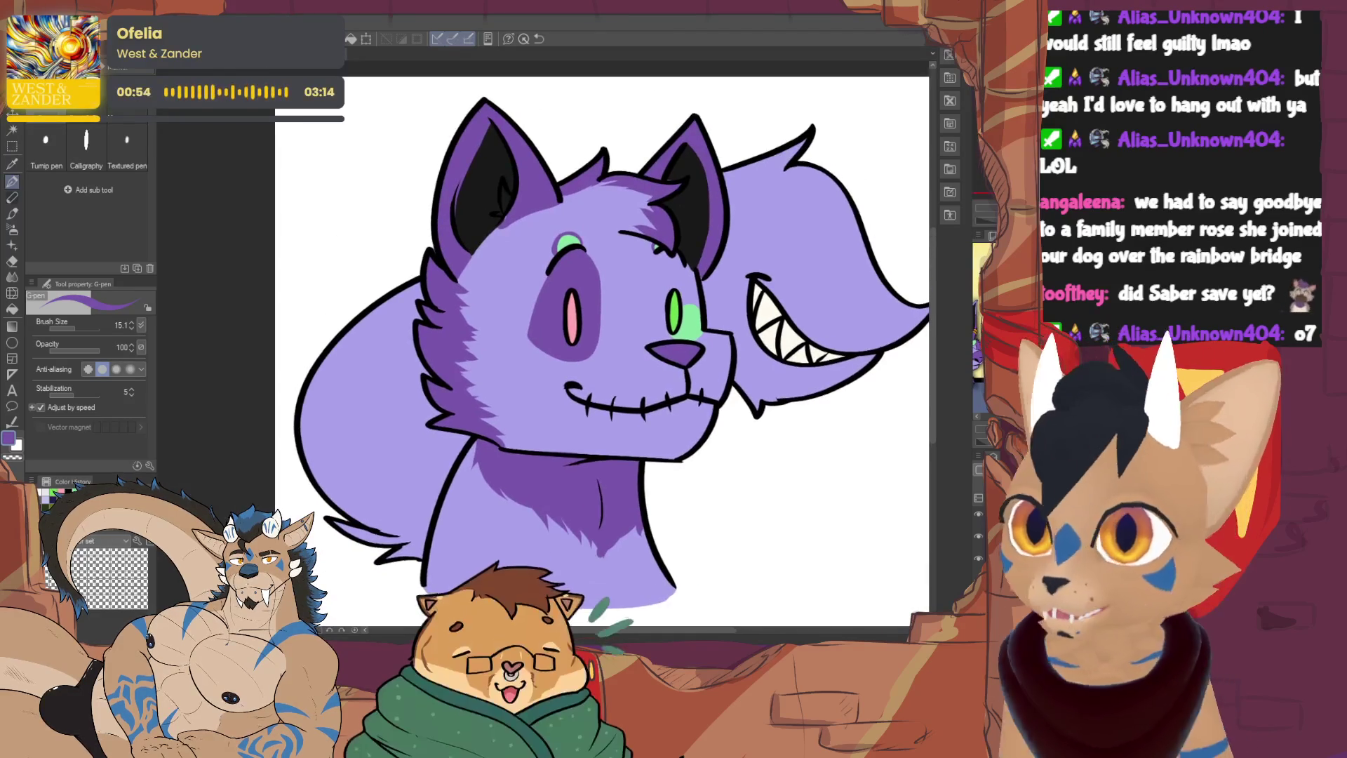
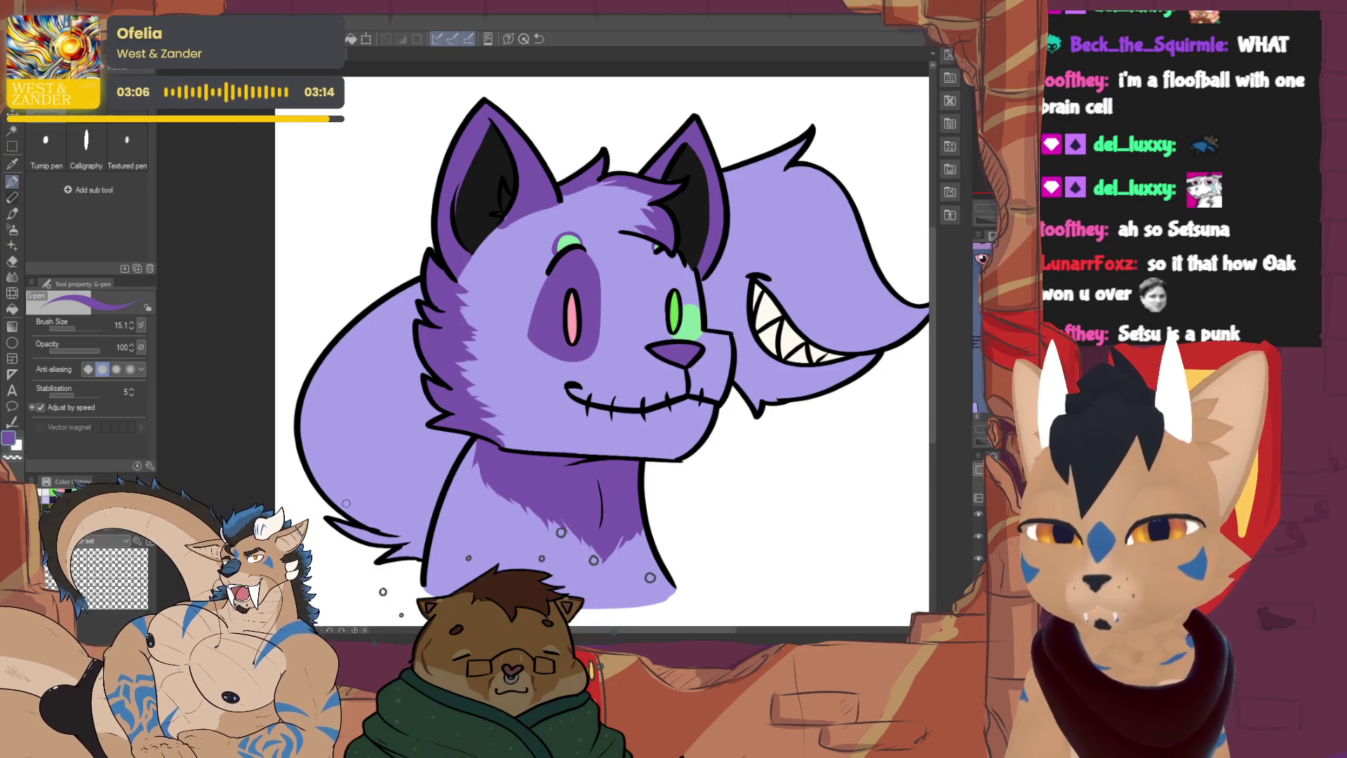
Zoom out to the whole drawing and undo the stray dark-purple marks on the ears and neck
mouse_move(758, 576)
mouse_down()
mouse_move(646, 573)
mouse_move(684, 566)
mouse_up()
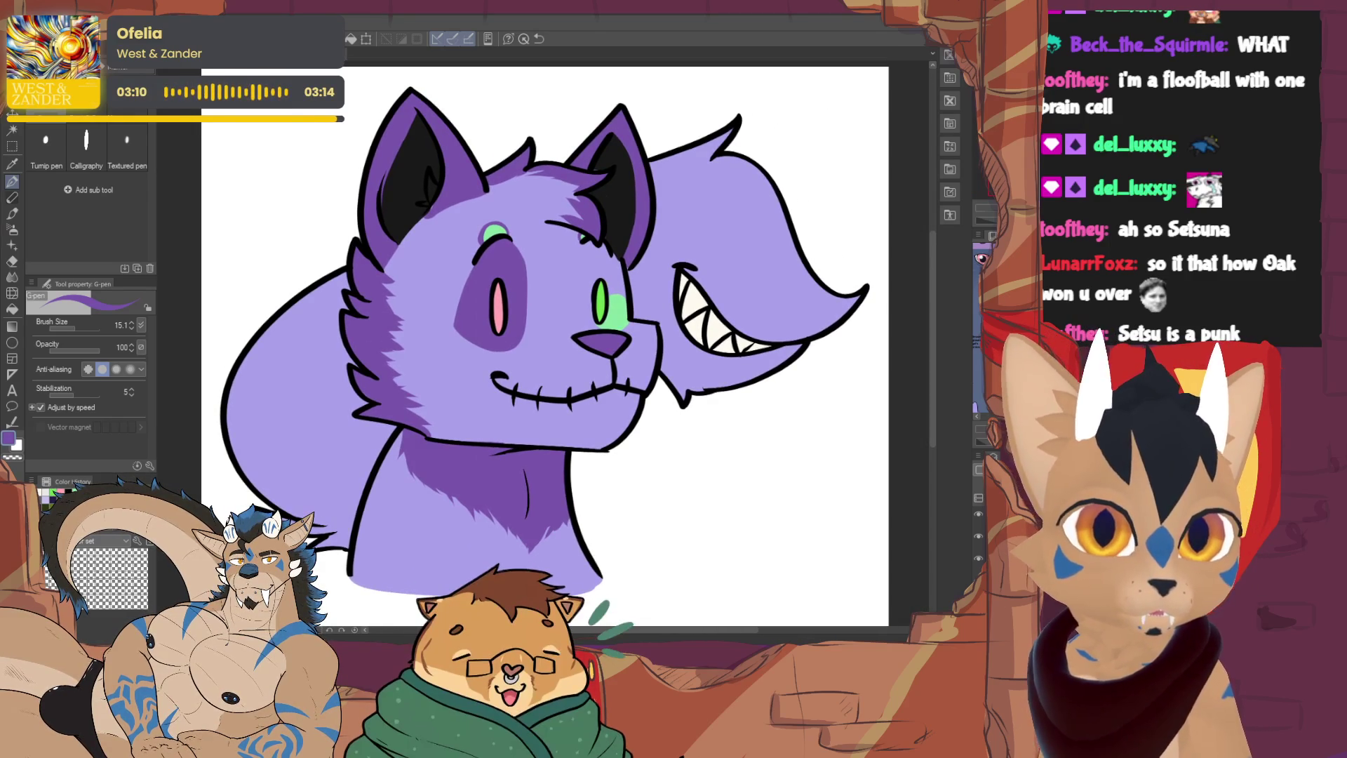
key(ctrl+minus)
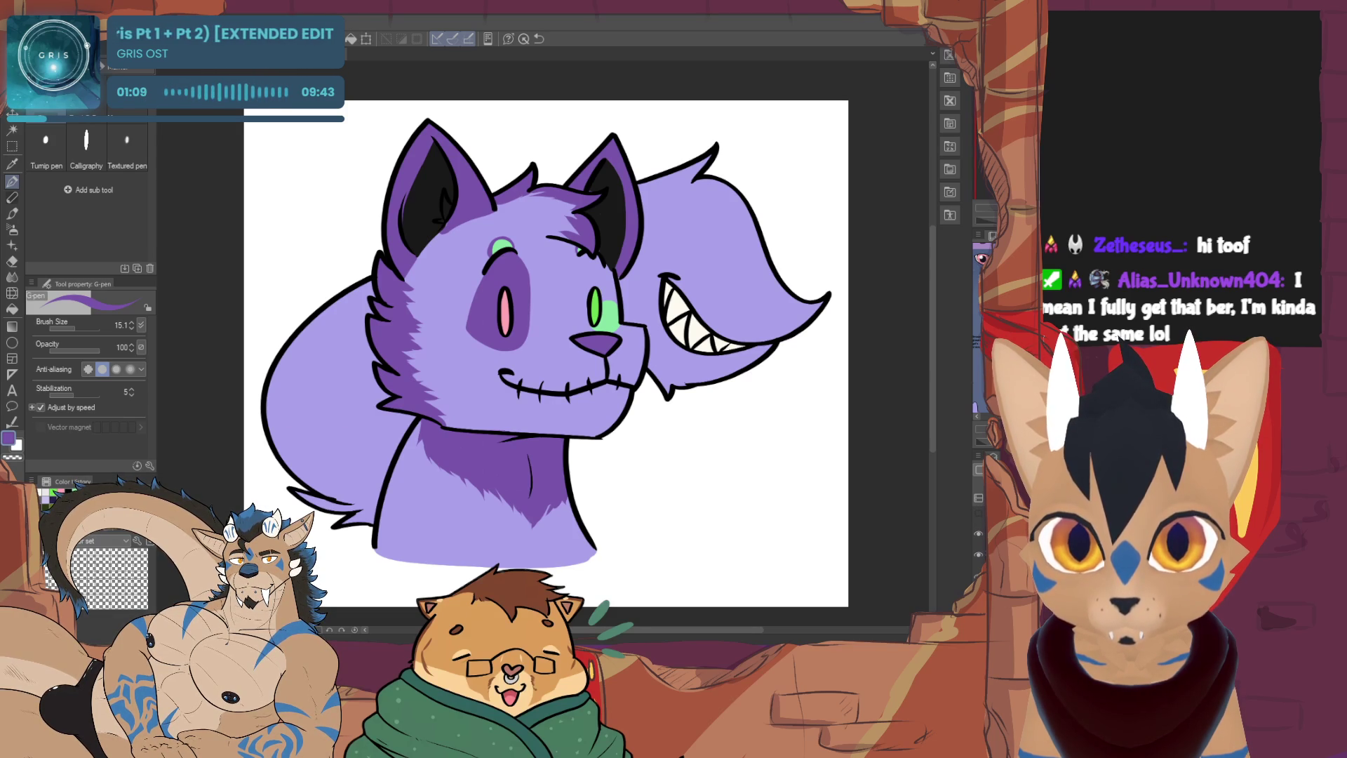
key(ctrl+z)
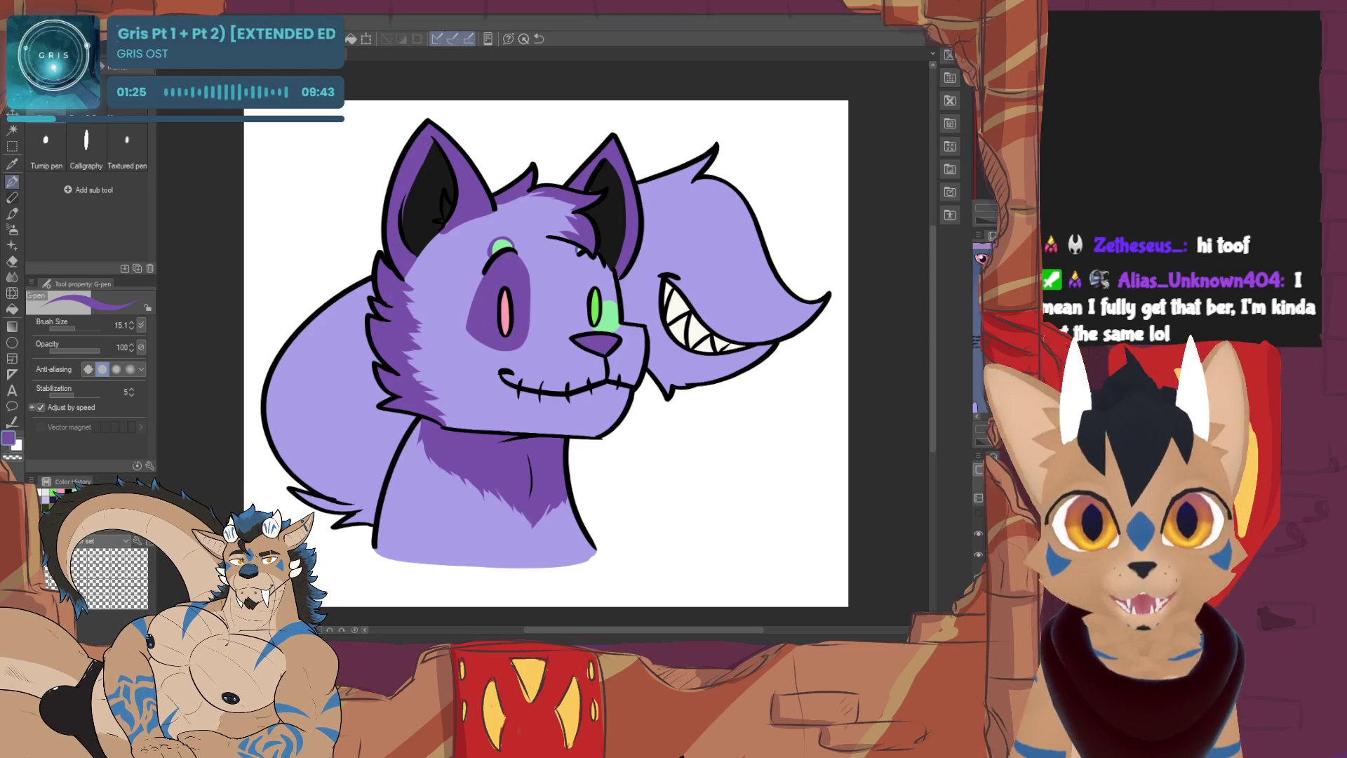
scroll(546, 351, up, 1)
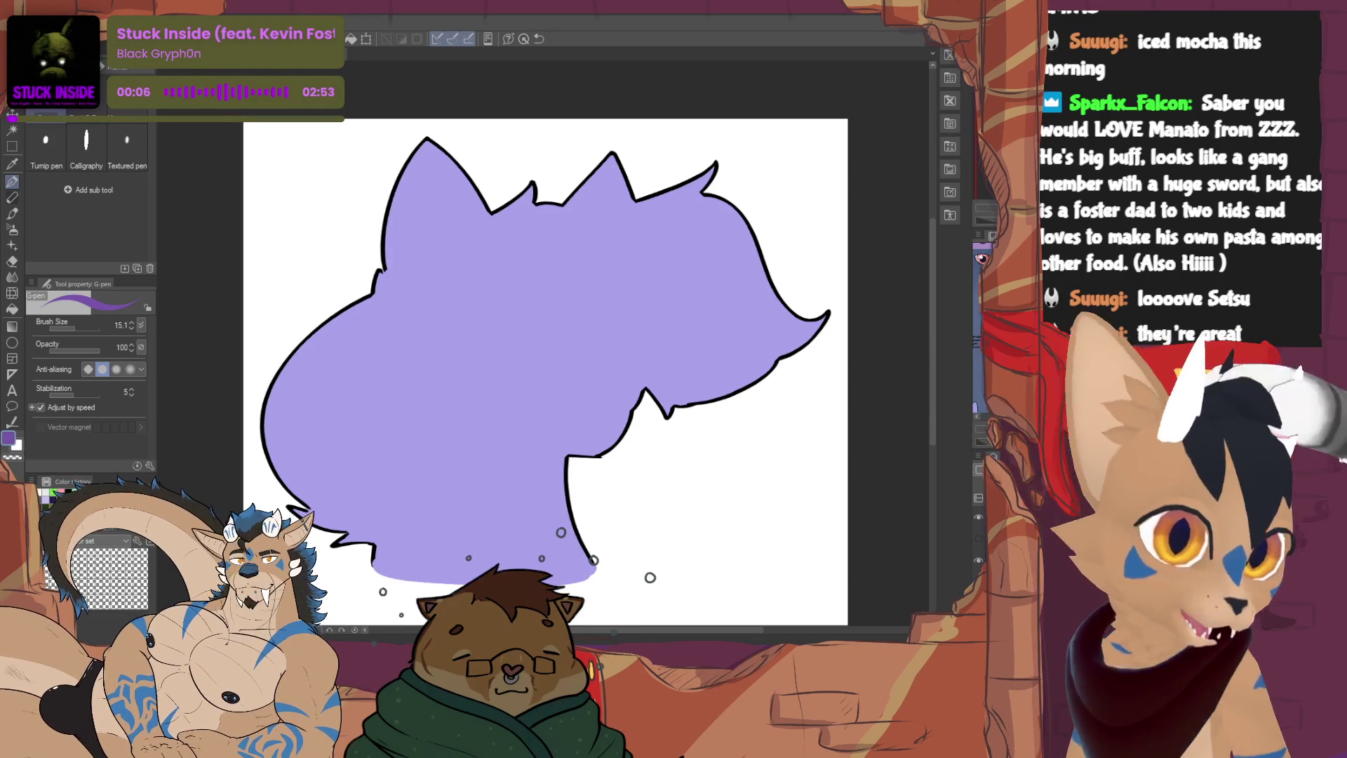
Show the lineart layer again and erase the purple fill from the grinning head
click(977, 538)
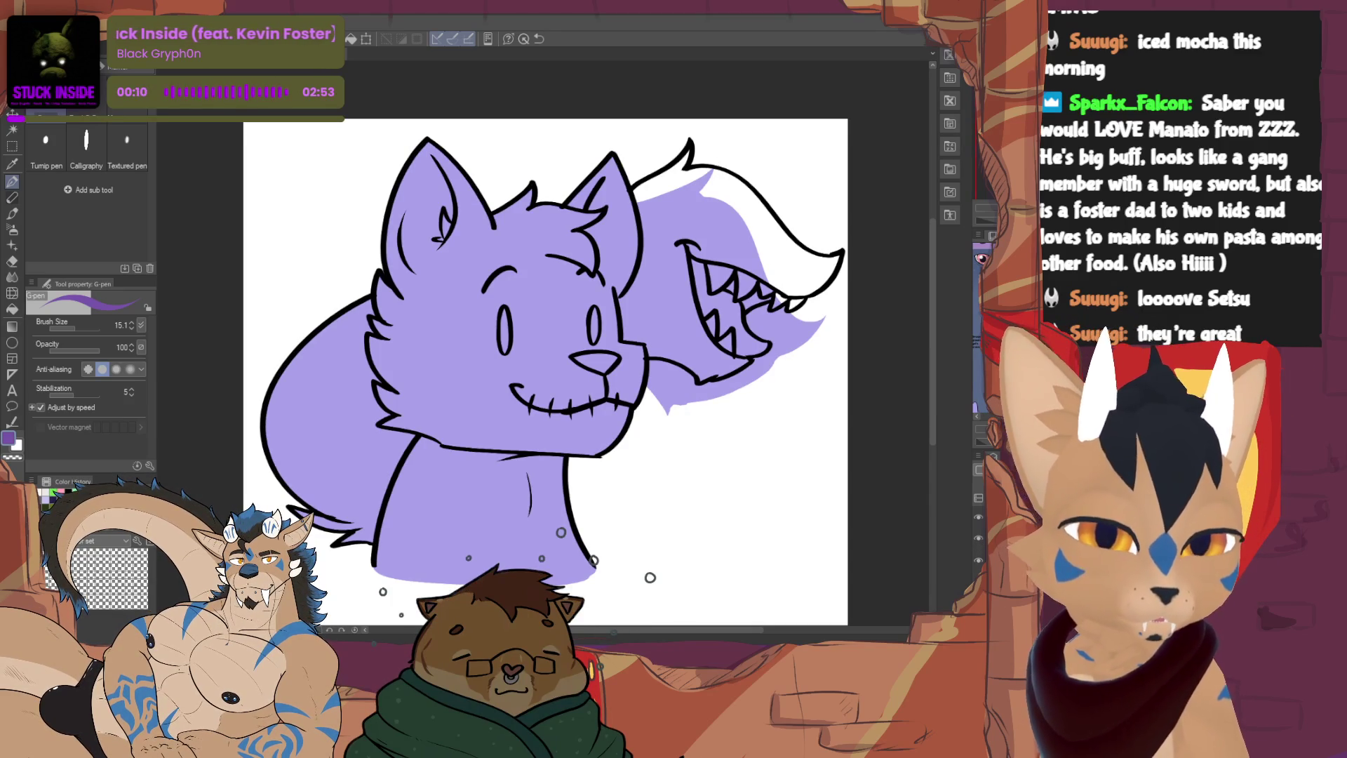
key(e)
mouse_move(653, 242)
mouse_down()
mouse_move(646, 201)
mouse_move(629, 338)
mouse_move(663, 351)
mouse_move(659, 421)
mouse_move(840, 300)
mouse_move(744, 309)
mouse_move(769, 221)
mouse_move(723, 247)
mouse_move(669, 385)
mouse_move(645, 316)
mouse_move(662, 240)
mouse_move(701, 210)
mouse_move(743, 252)
mouse_up()
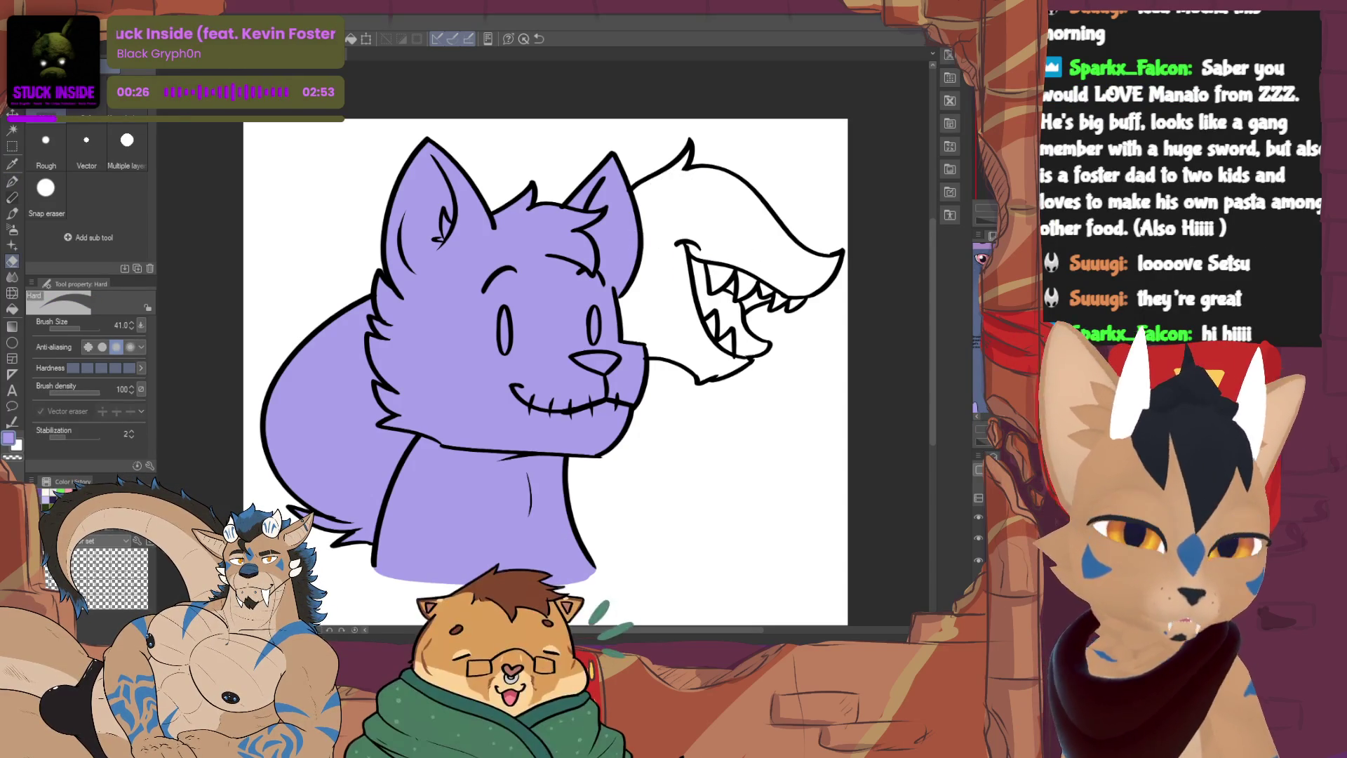
Enlarge the brush size and switch to the Auto Select selection tool
key(alt+bracketright)
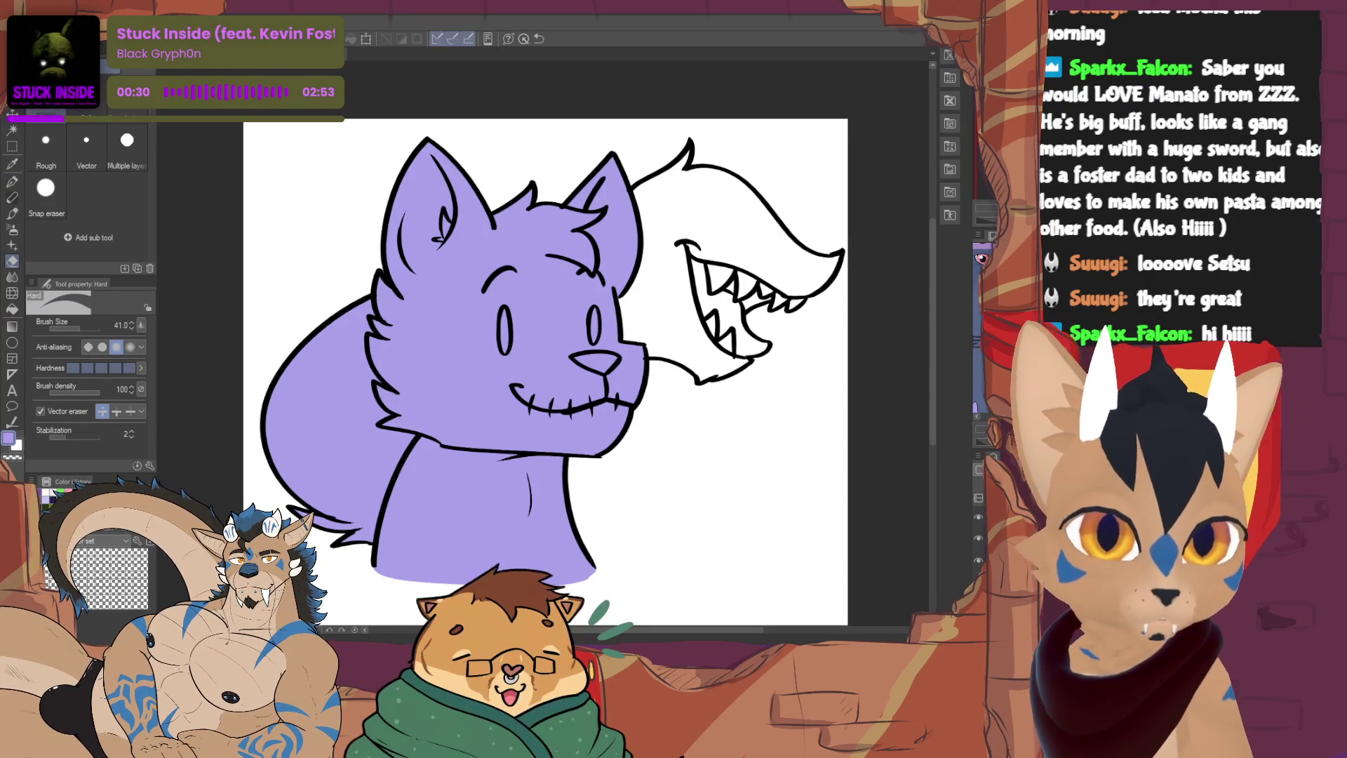
drag(491, 351, 405, 365)
click(12, 145)
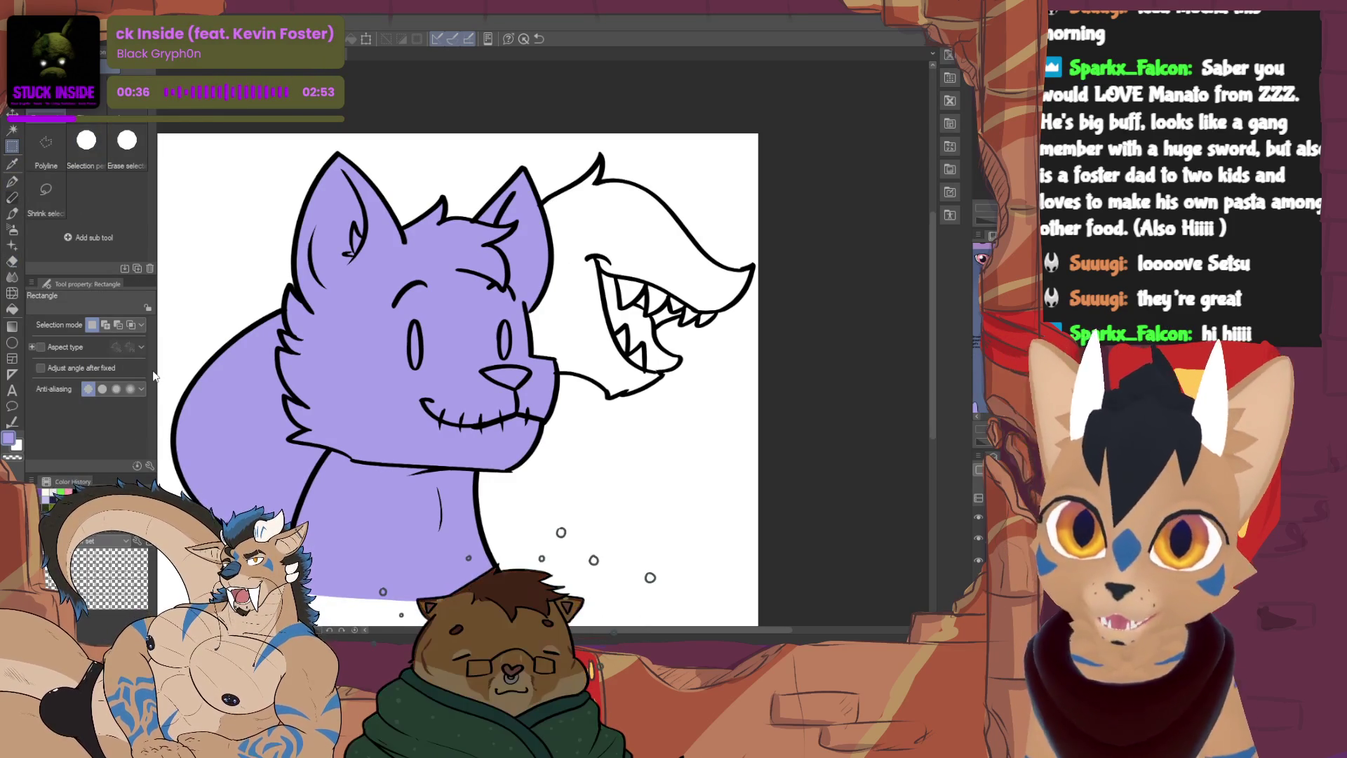
click(12, 130)
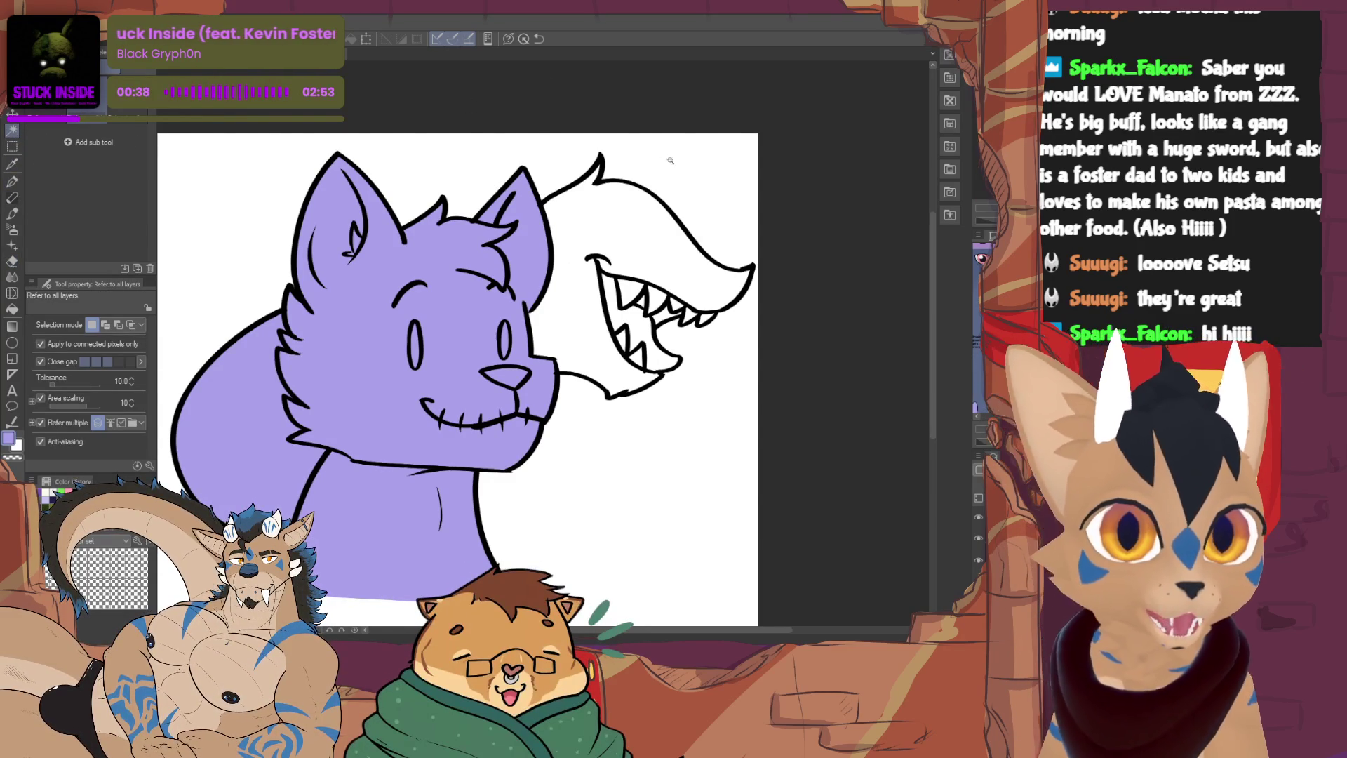
Select the white background, invert it, fill the grinning head with purple, and deselect
click(541, 142)
click(378, 616)
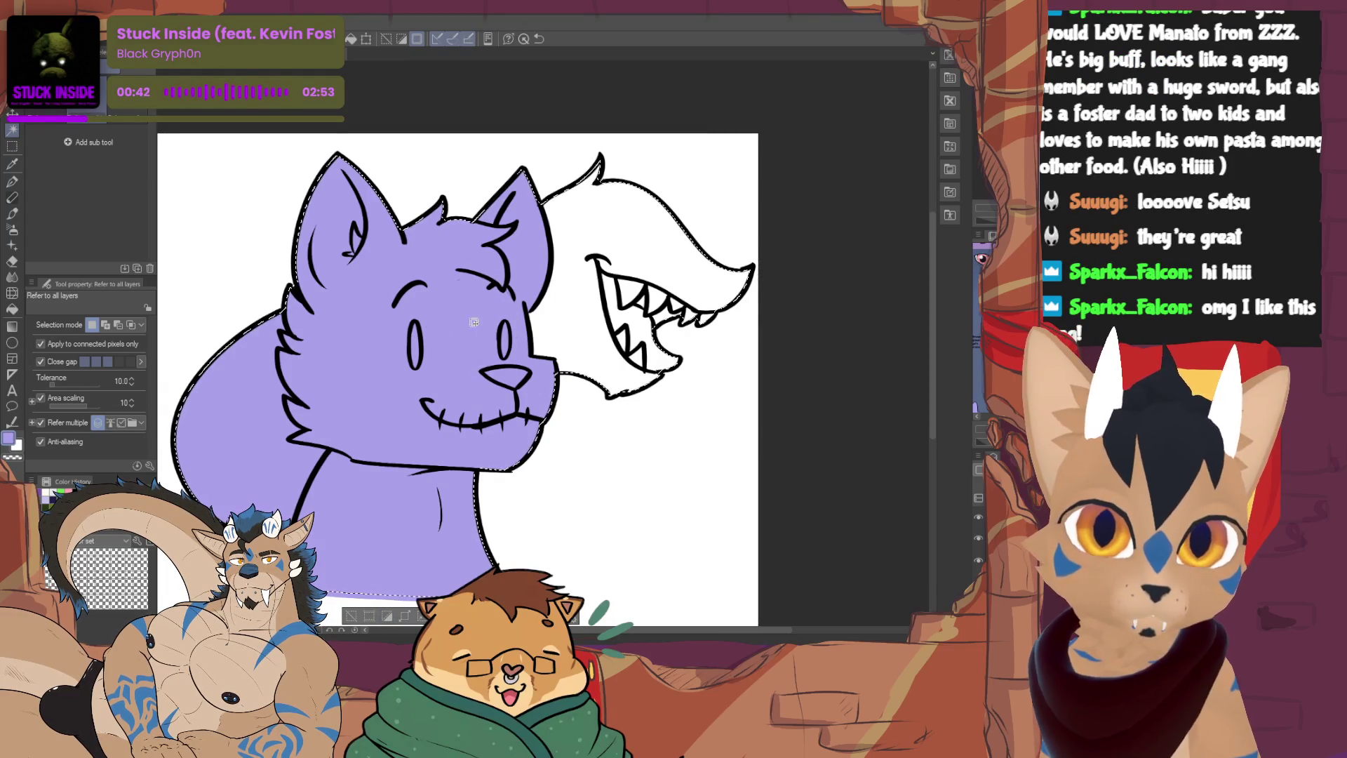
click(372, 617)
click(351, 616)
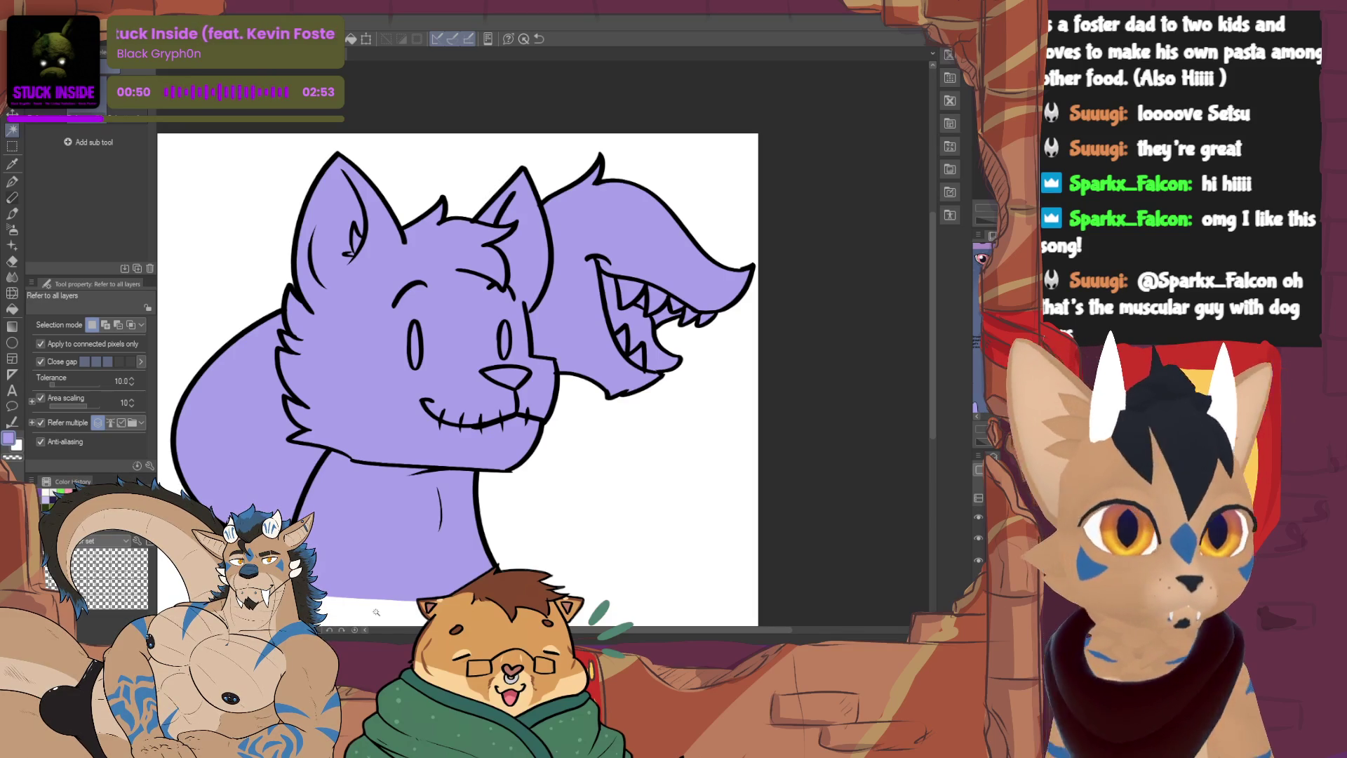
drag(376, 612, 404, 594)
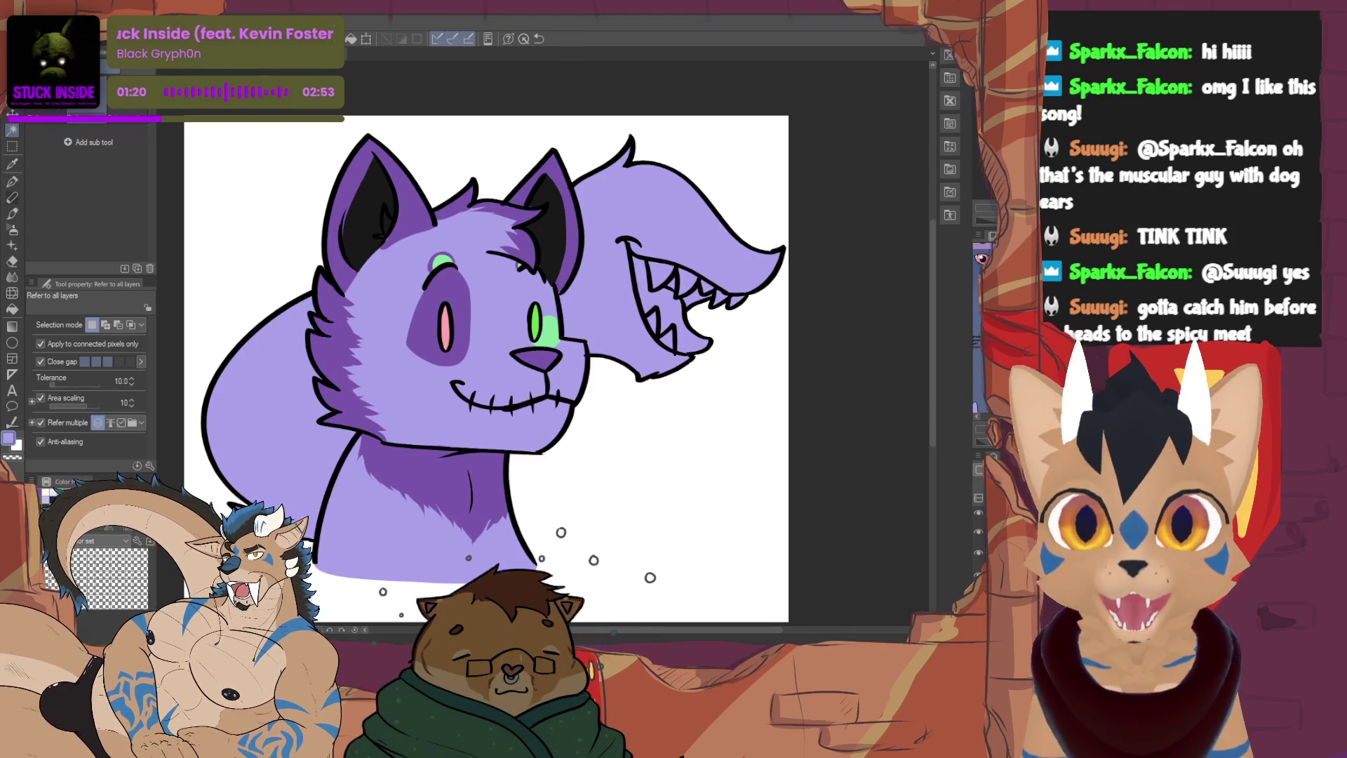
mouse_move(491, 351)
mouse_down()
mouse_move(430, 361)
mouse_move(393, 410)
mouse_up()
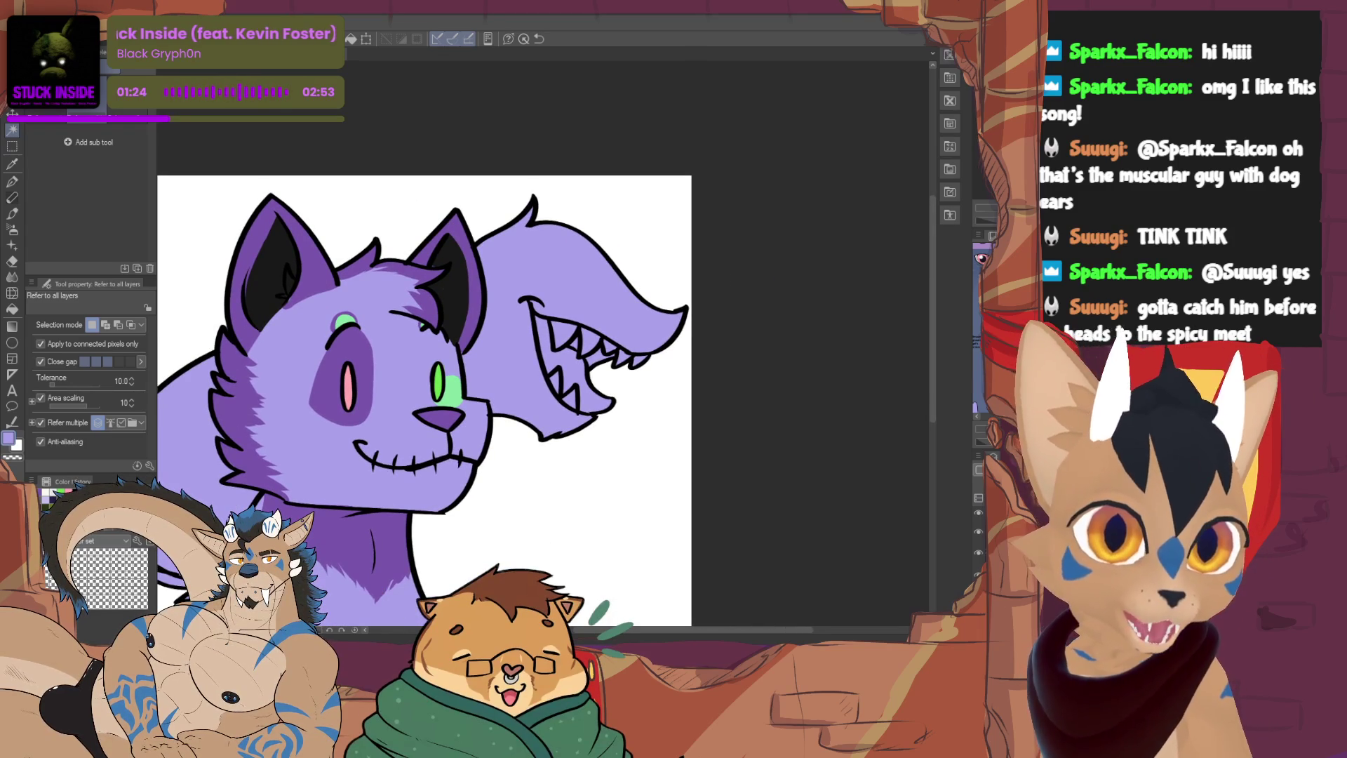
Sample white from the teeth, switch to the G-pen, and pick bright green
key(Delete)
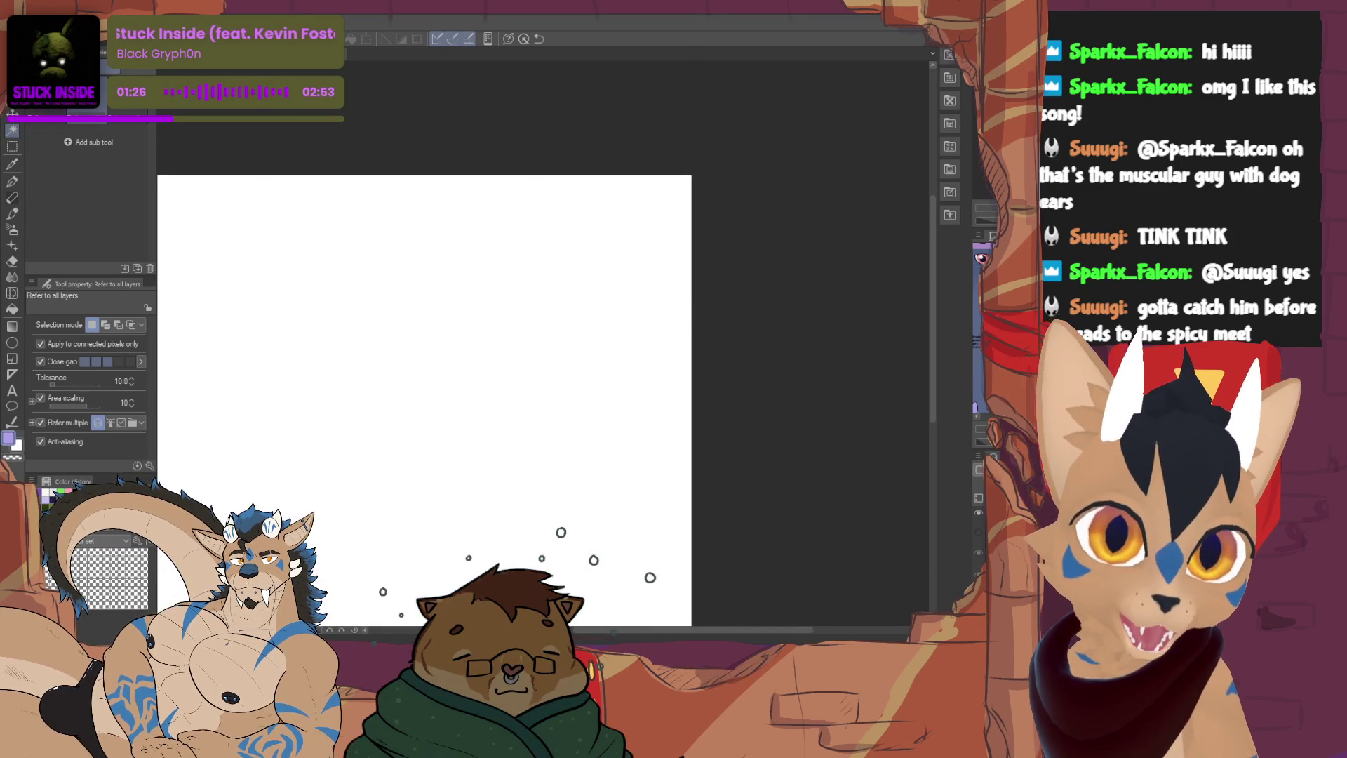
key(ctrl+z)
alt+click(533, 404)
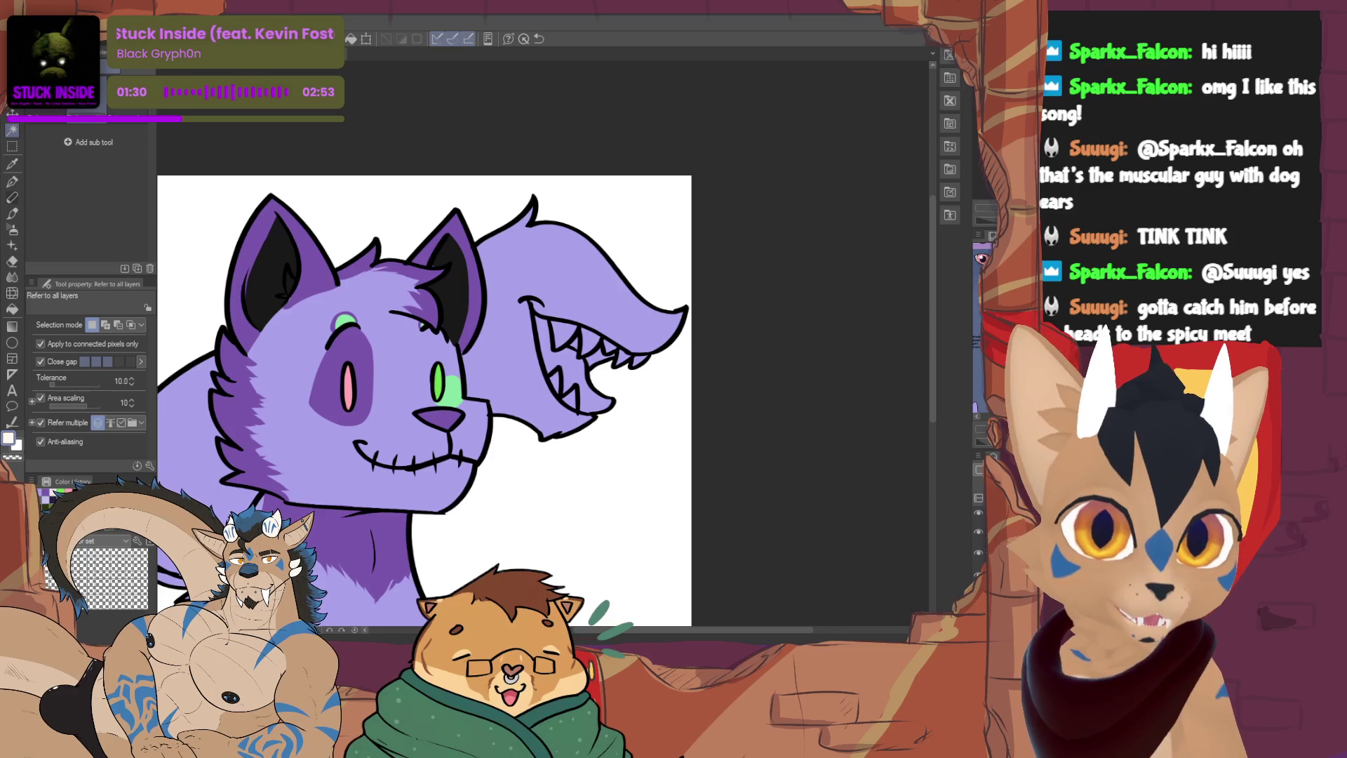
key(p)
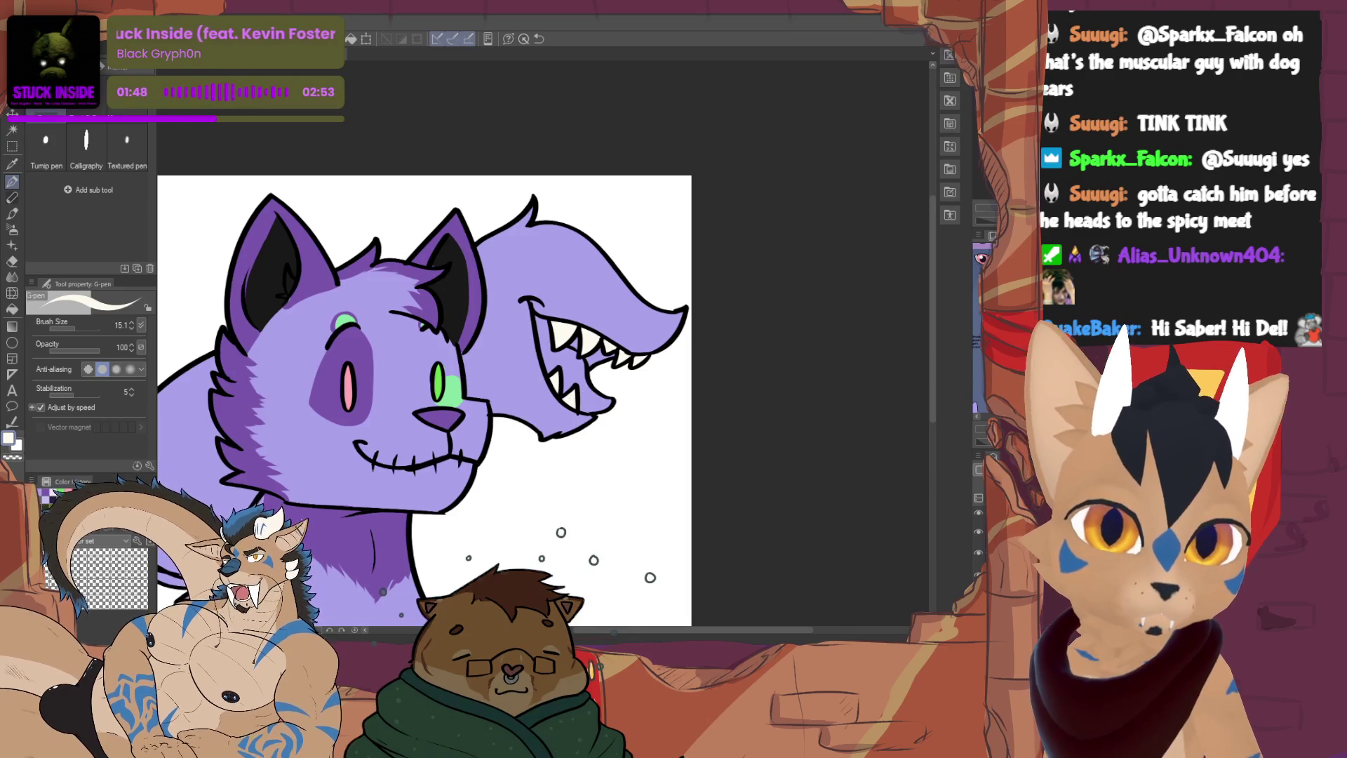
alt+click(439, 382)
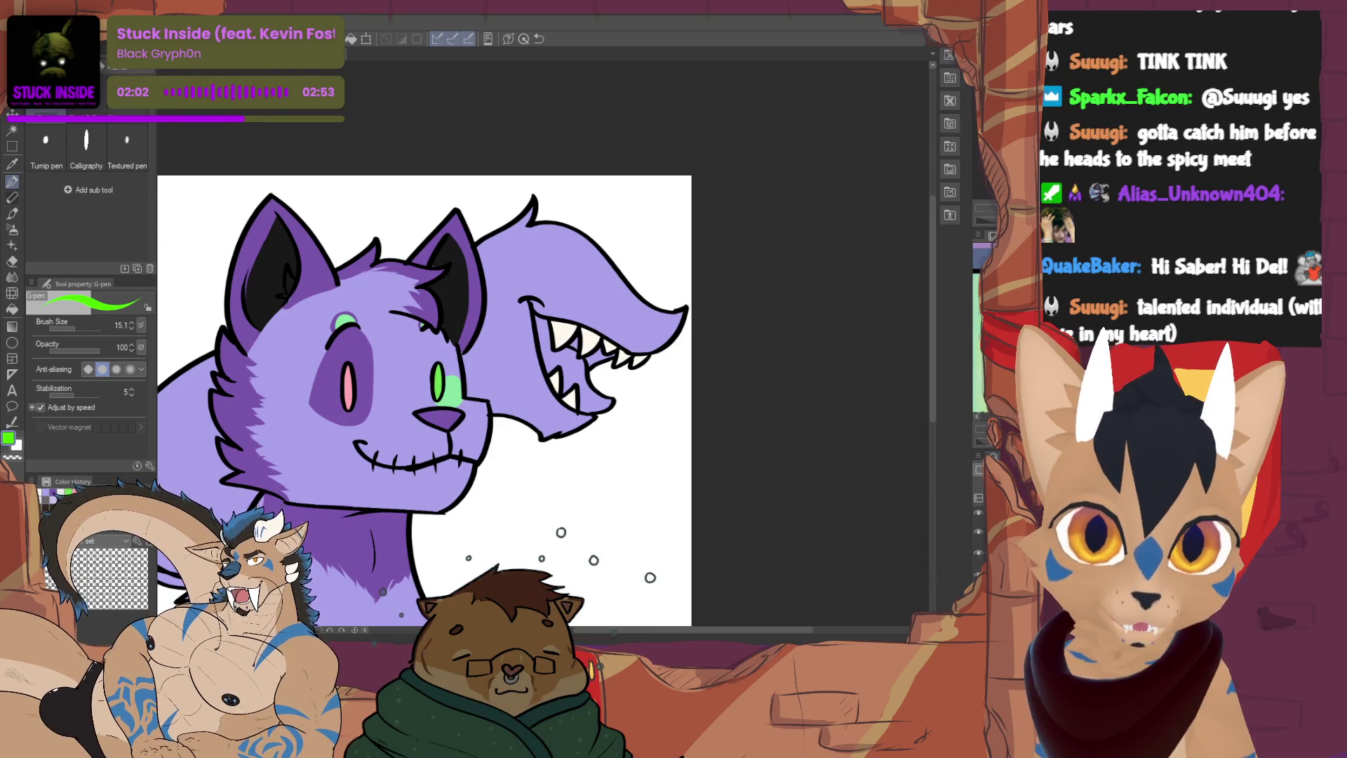
Paint the grinning creature's open mouth bright green and add green spots on the chest
drag(537, 319, 546, 359)
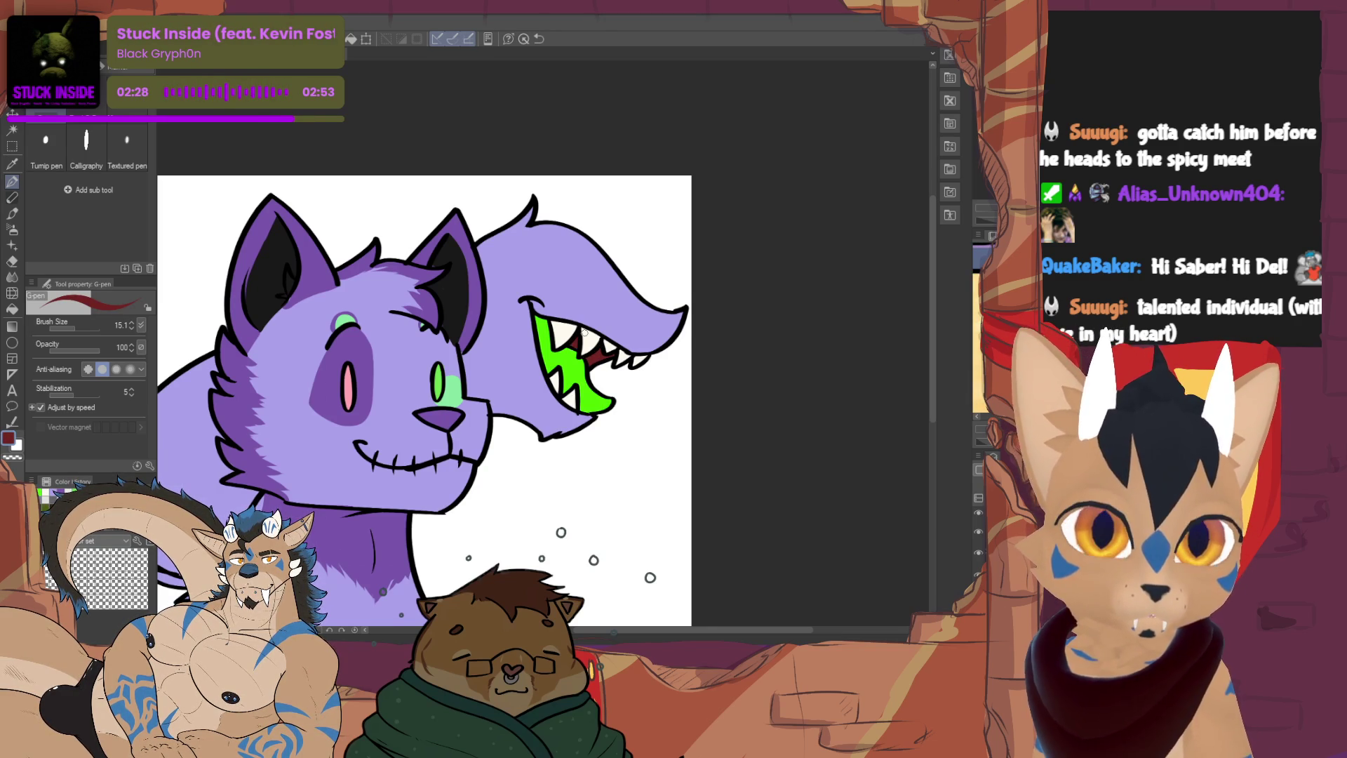
scroll(583, 331, up, 2)
mouse_move(477, 379)
mouse_down()
mouse_move(492, 394)
mouse_move(470, 379)
mouse_up()
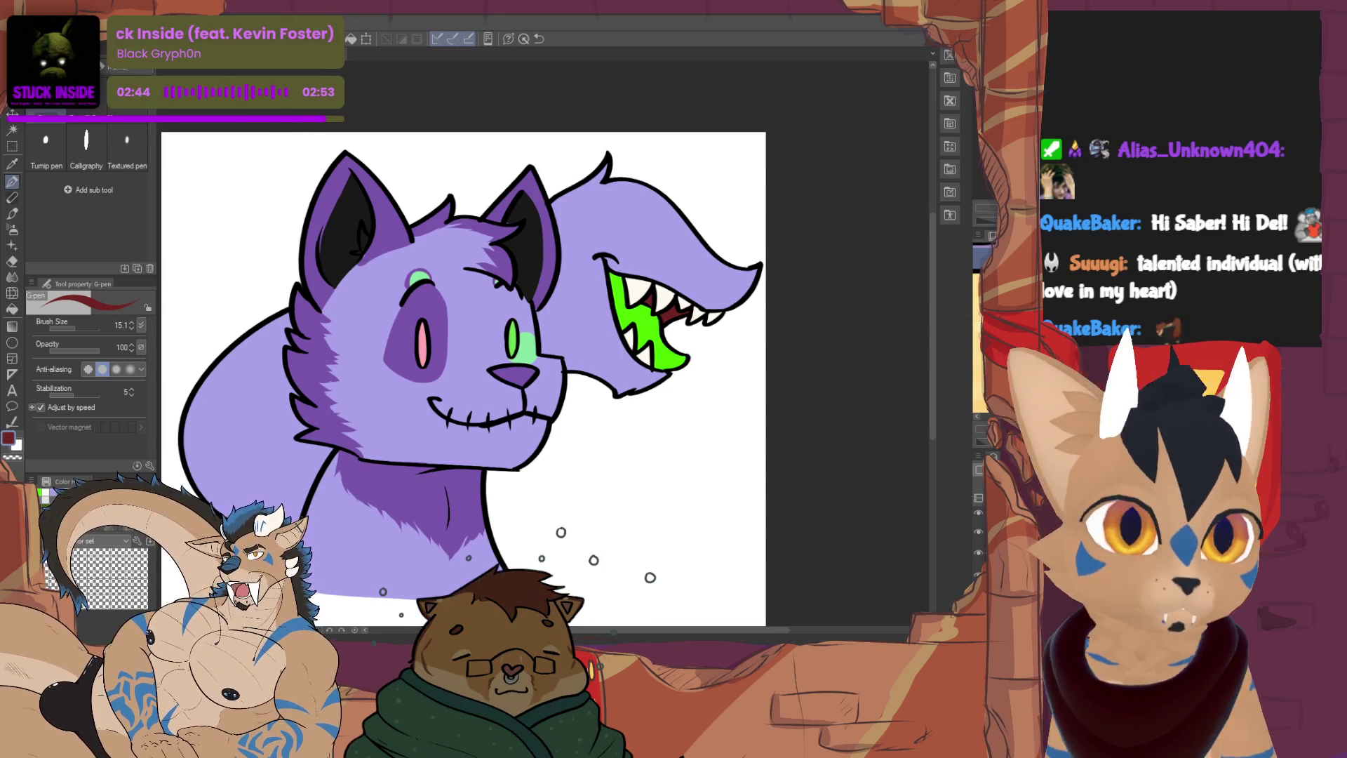
scroll(463, 372, down, 1)
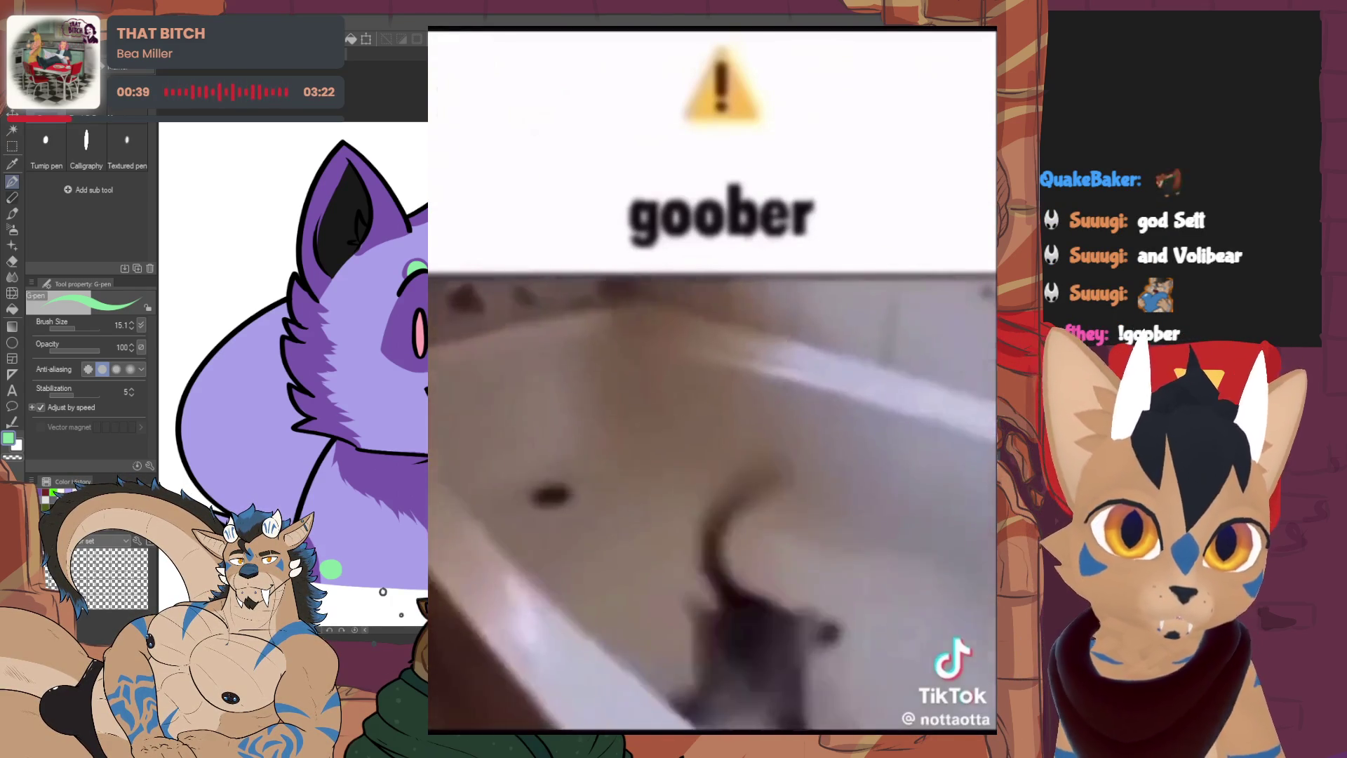
scroll(560, 532, down, 1)
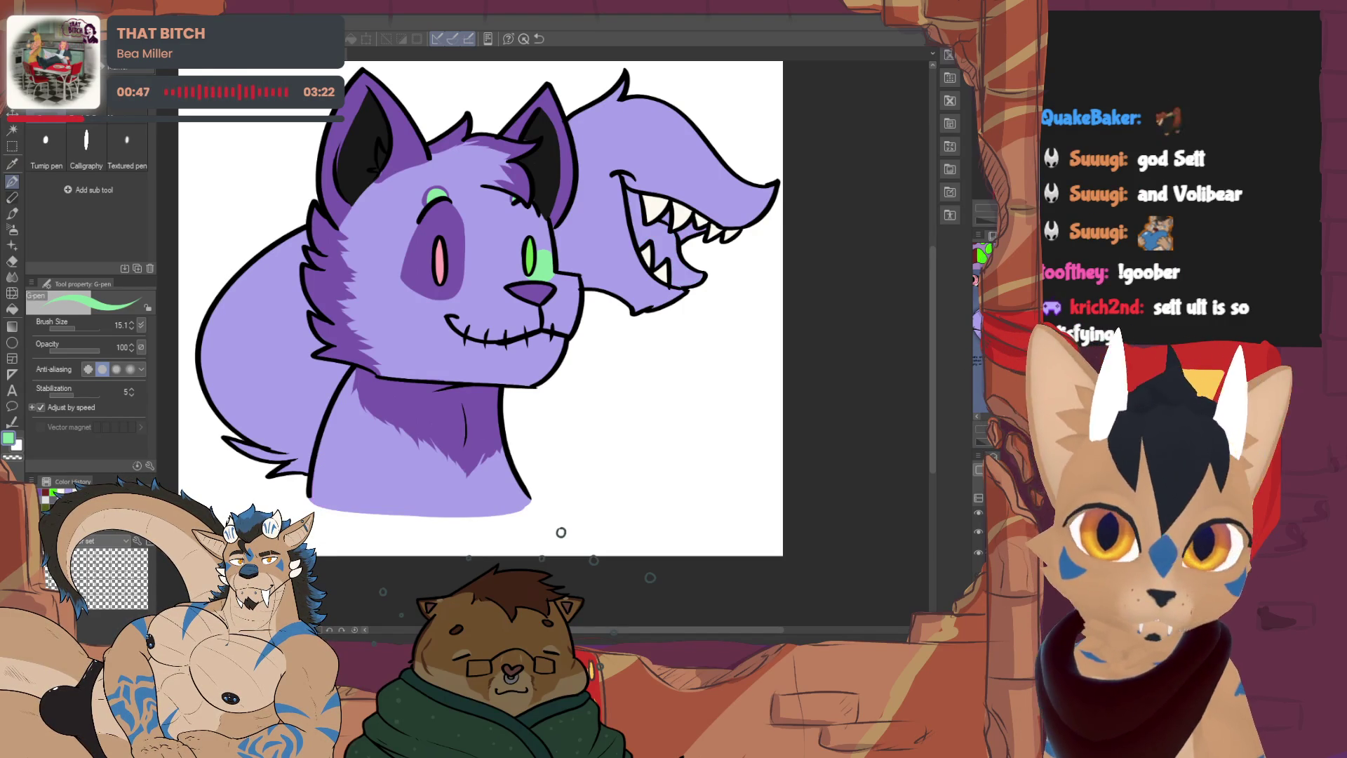
Lasso and delete the two green chest spots, then deselect and undo to restore them
key(m)
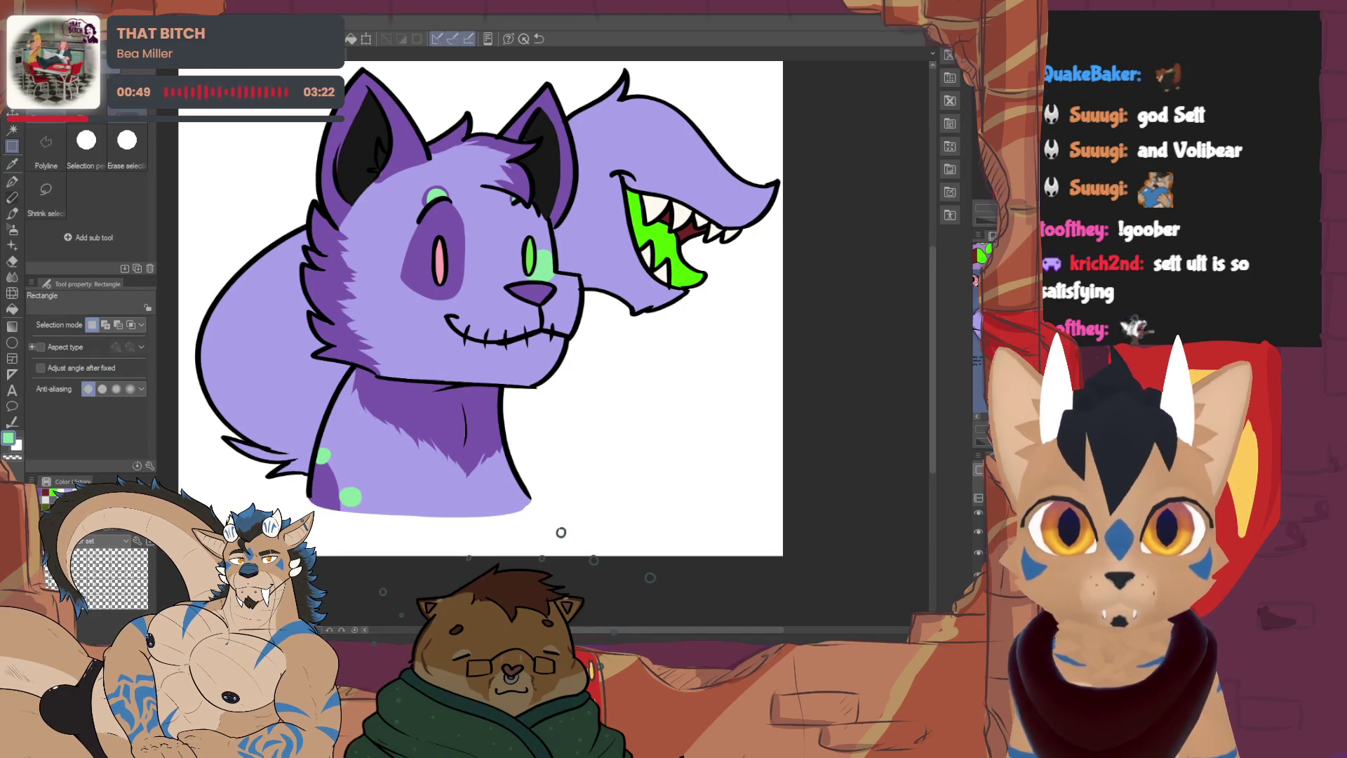
mouse_move(304, 454)
mouse_down()
mouse_move(365, 533)
mouse_move(302, 449)
mouse_up()
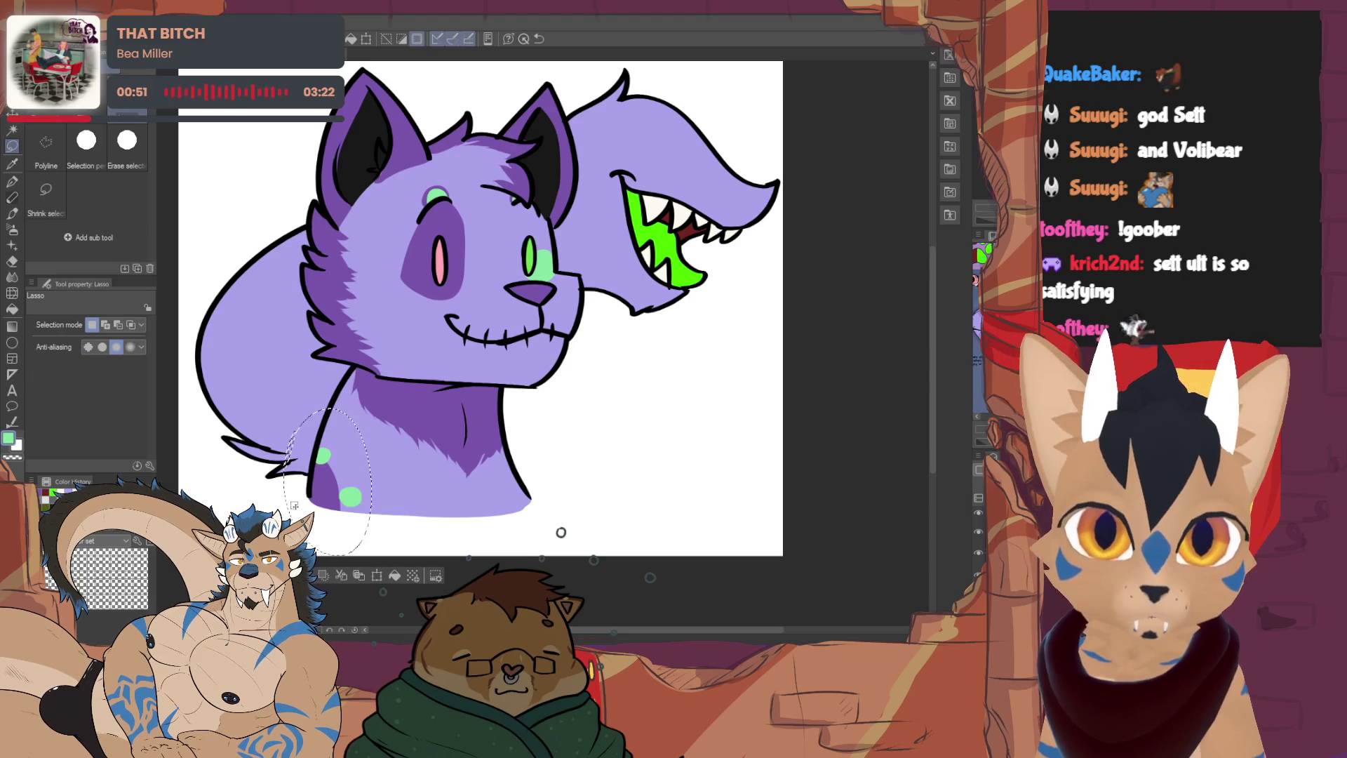
key(Delete)
key(ctrl+d)
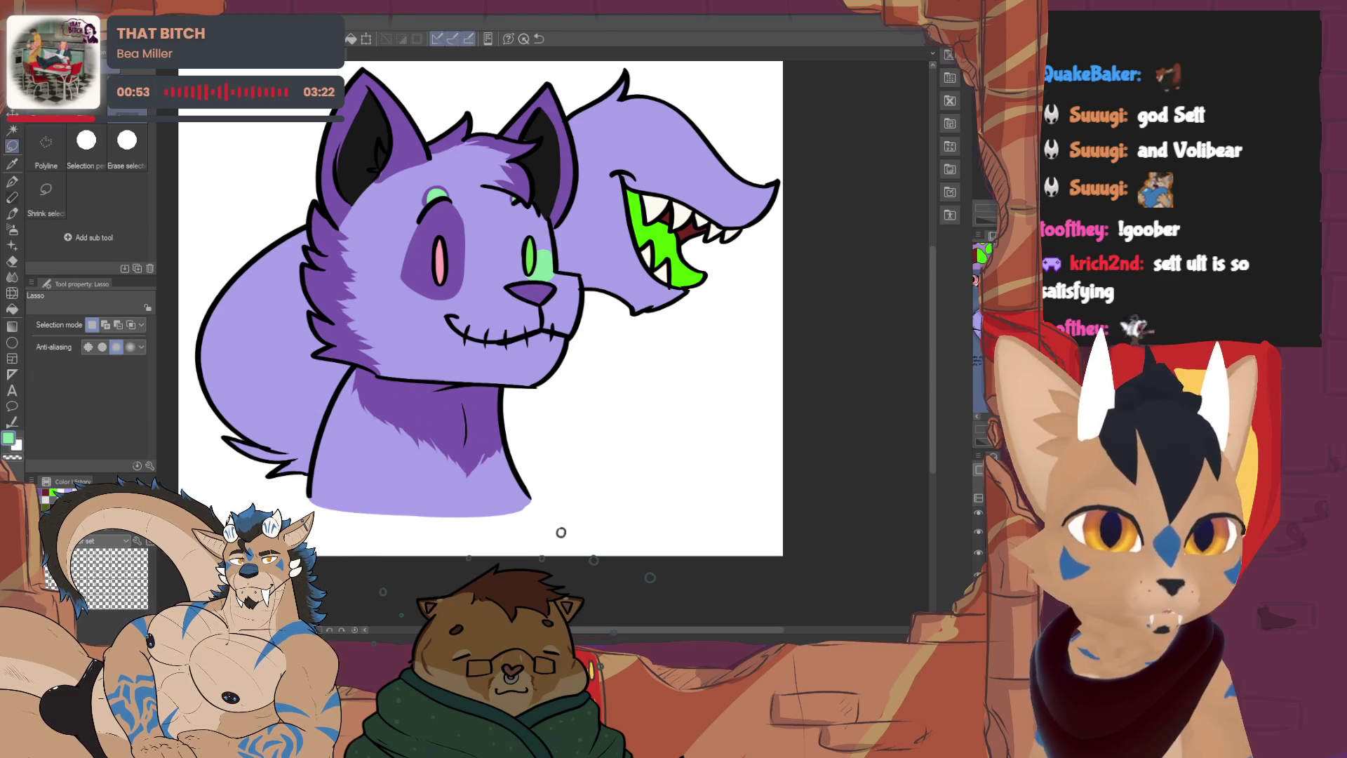
key(ctrl+z)
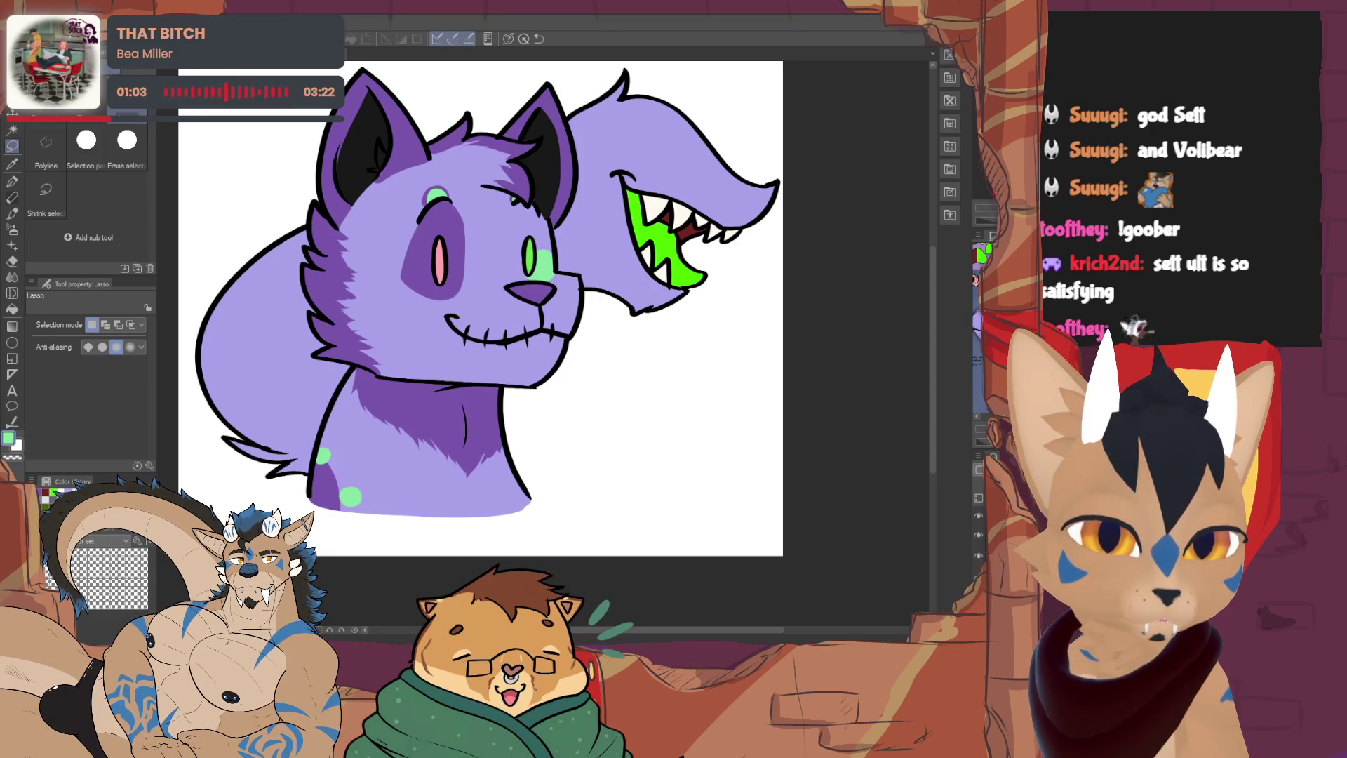
key(ctrl+Tab)
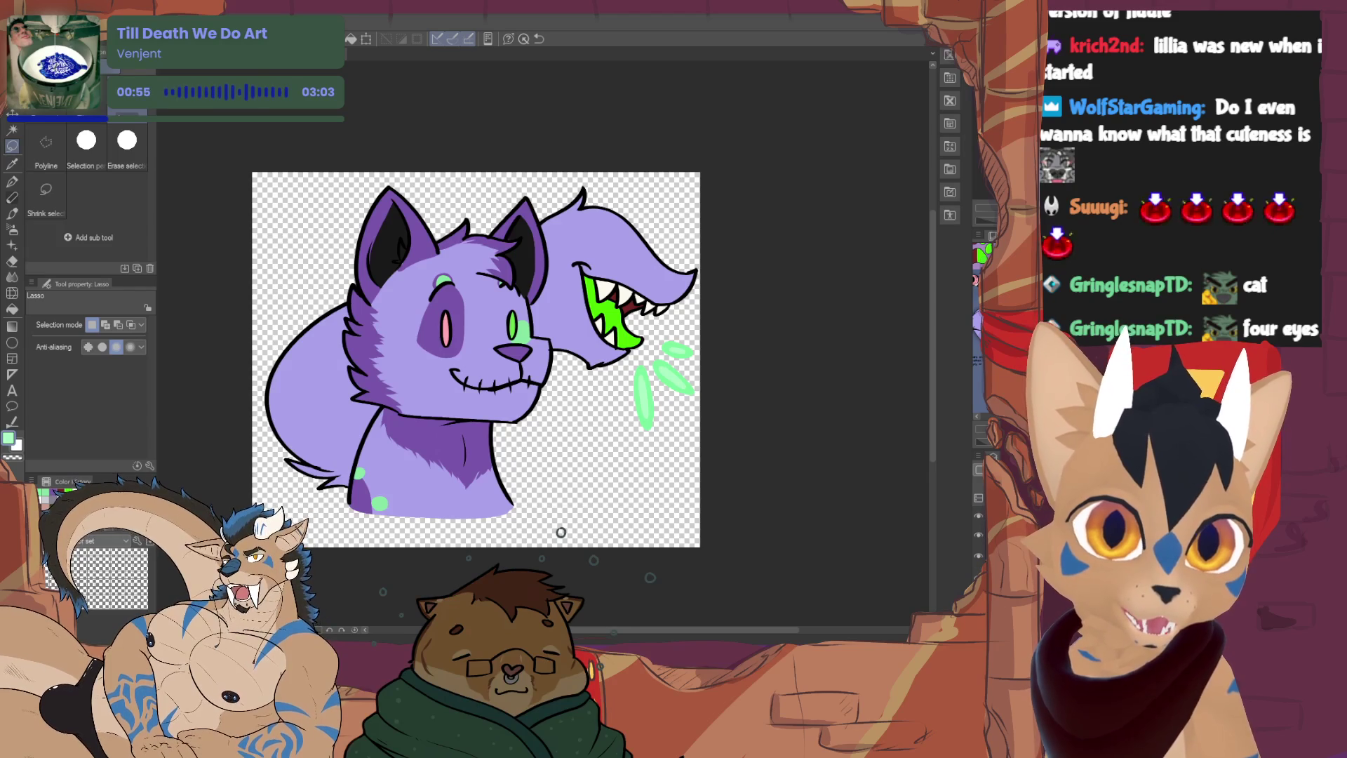
Switch to the drawing version with the closed toothy grin and no green slash marks
key(Delete)
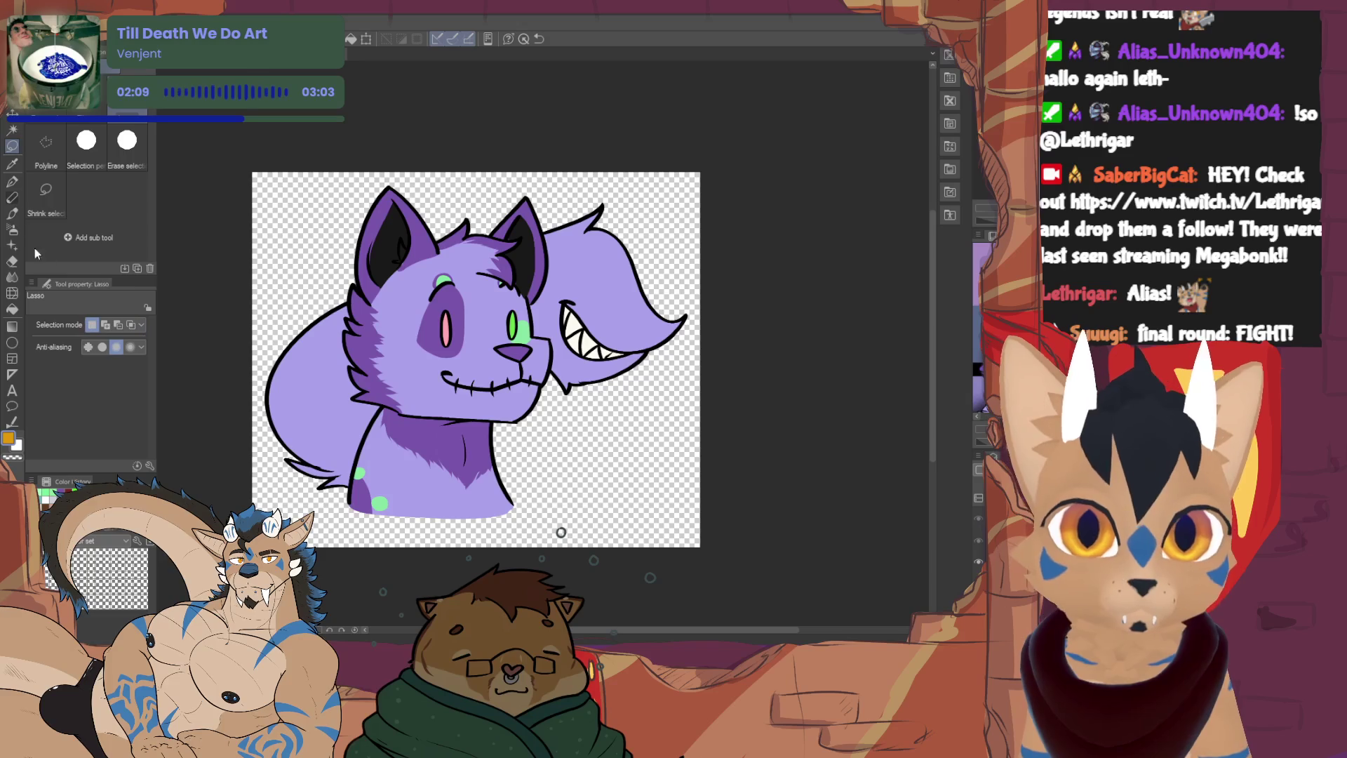
Zoom in and draw the lower orange ring earring on the cat's right ear
key(p)
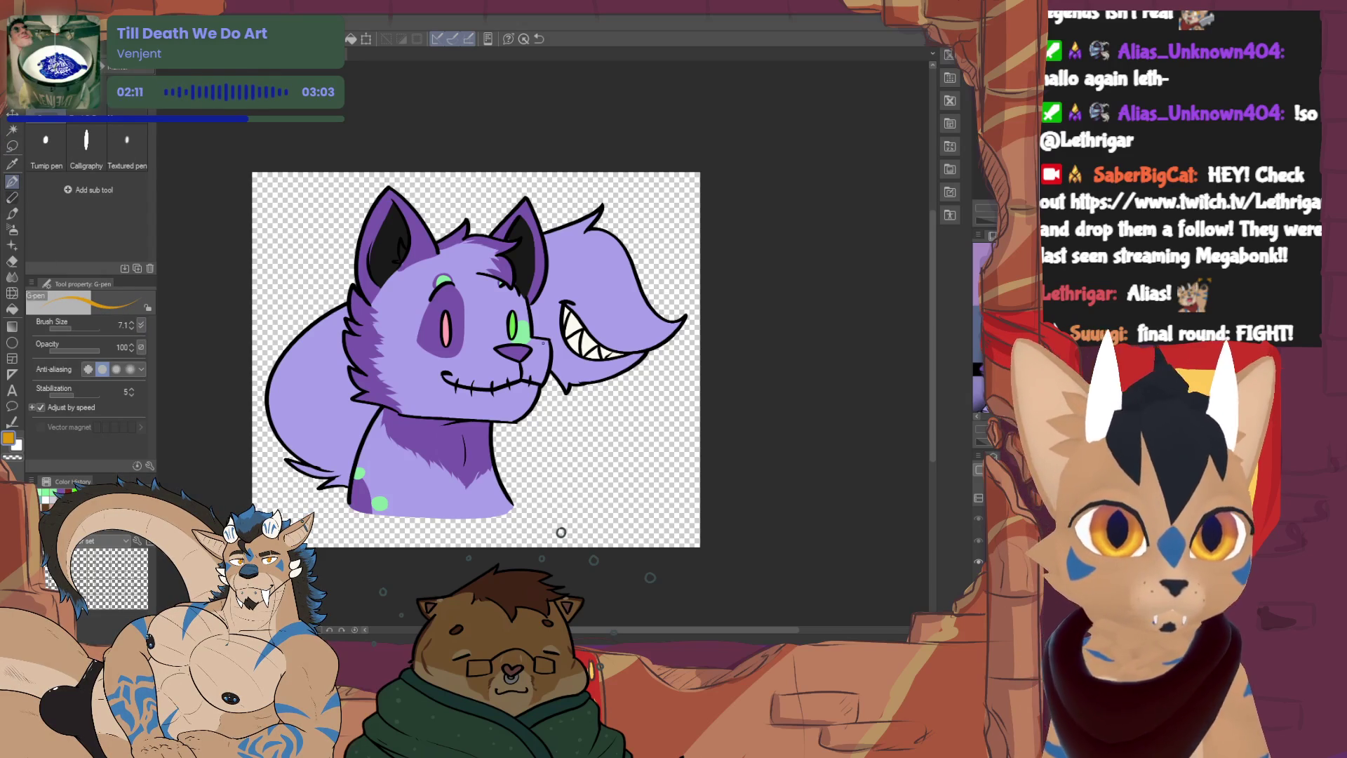
scroll(395, 333, up, 10)
mouse_move(395, 332)
mouse_down()
mouse_move(428, 329)
mouse_move(463, 375)
mouse_move(447, 388)
mouse_up()
key(ctrl+z)
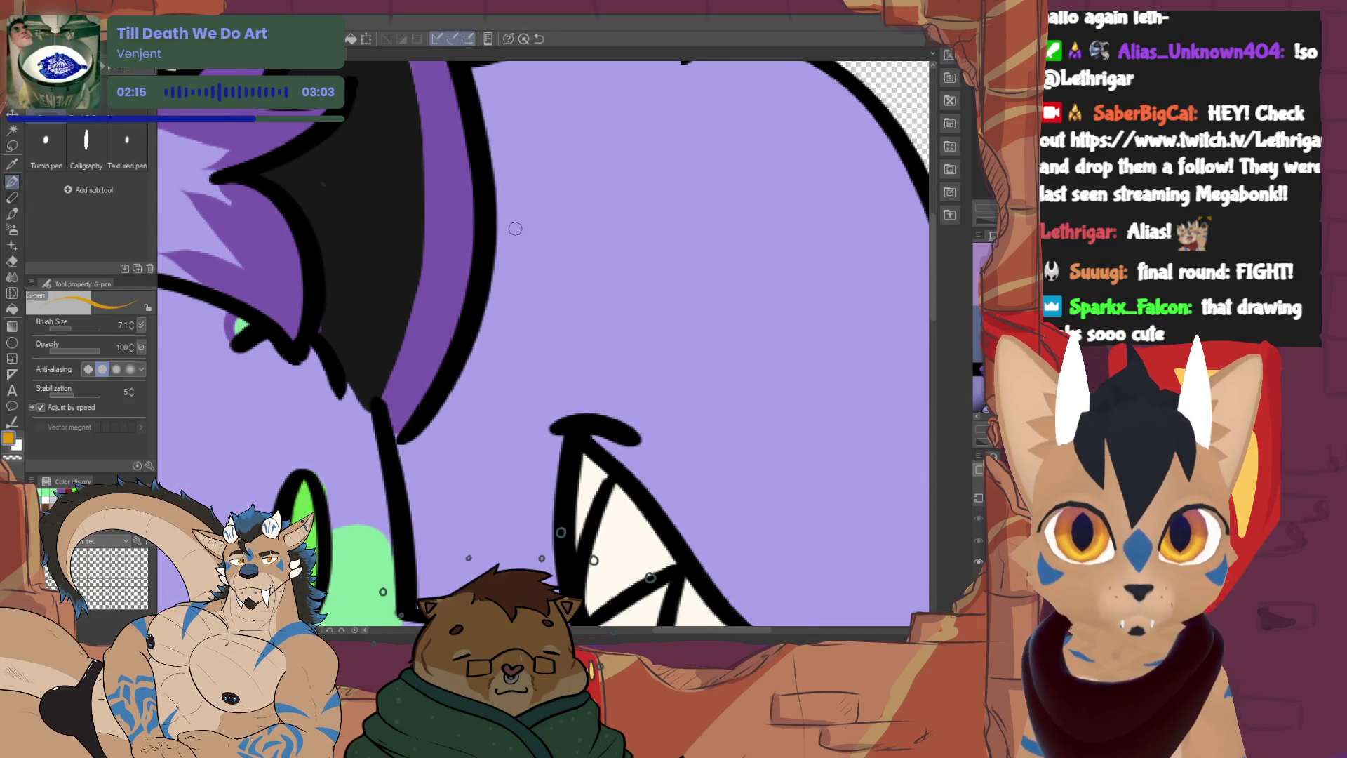
mouse_move(407, 317)
mouse_down()
mouse_move(485, 315)
mouse_move(478, 353)
mouse_up()
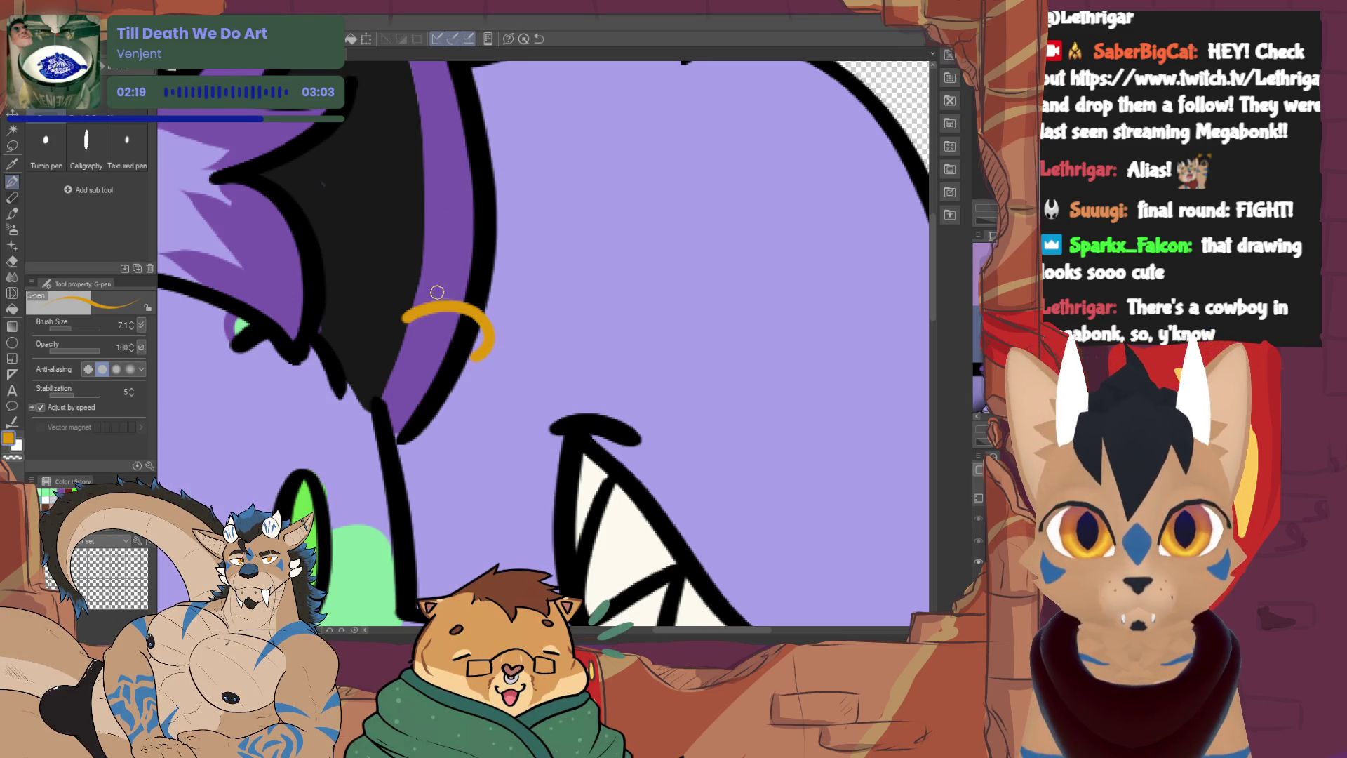
mouse_move(405, 311)
mouse_down()
mouse_move(465, 298)
mouse_move(494, 331)
mouse_move(469, 364)
mouse_up()
Draw the upper orange earring, redrawing it higher and thicker, then zoom to fit
mouse_move(414, 272)
mouse_down()
mouse_move(430, 258)
mouse_move(491, 270)
mouse_move(496, 300)
mouse_up()
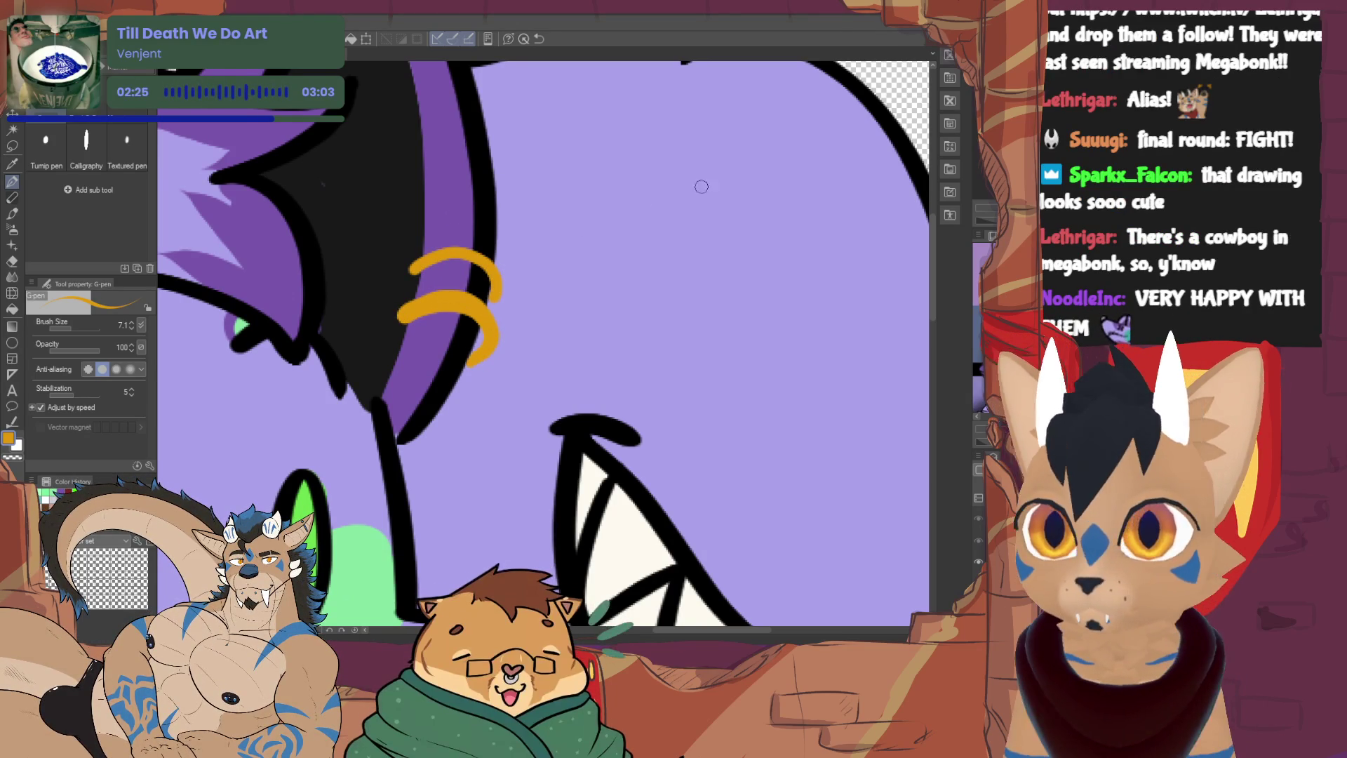
key(ctrl+z)
mouse_move(405, 275)
mouse_down()
mouse_move(446, 247)
mouse_move(507, 277)
mouse_move(499, 291)
mouse_up()
key(ctrl+z)
mouse_move(404, 274)
mouse_down()
mouse_move(491, 242)
mouse_move(497, 289)
mouse_up()
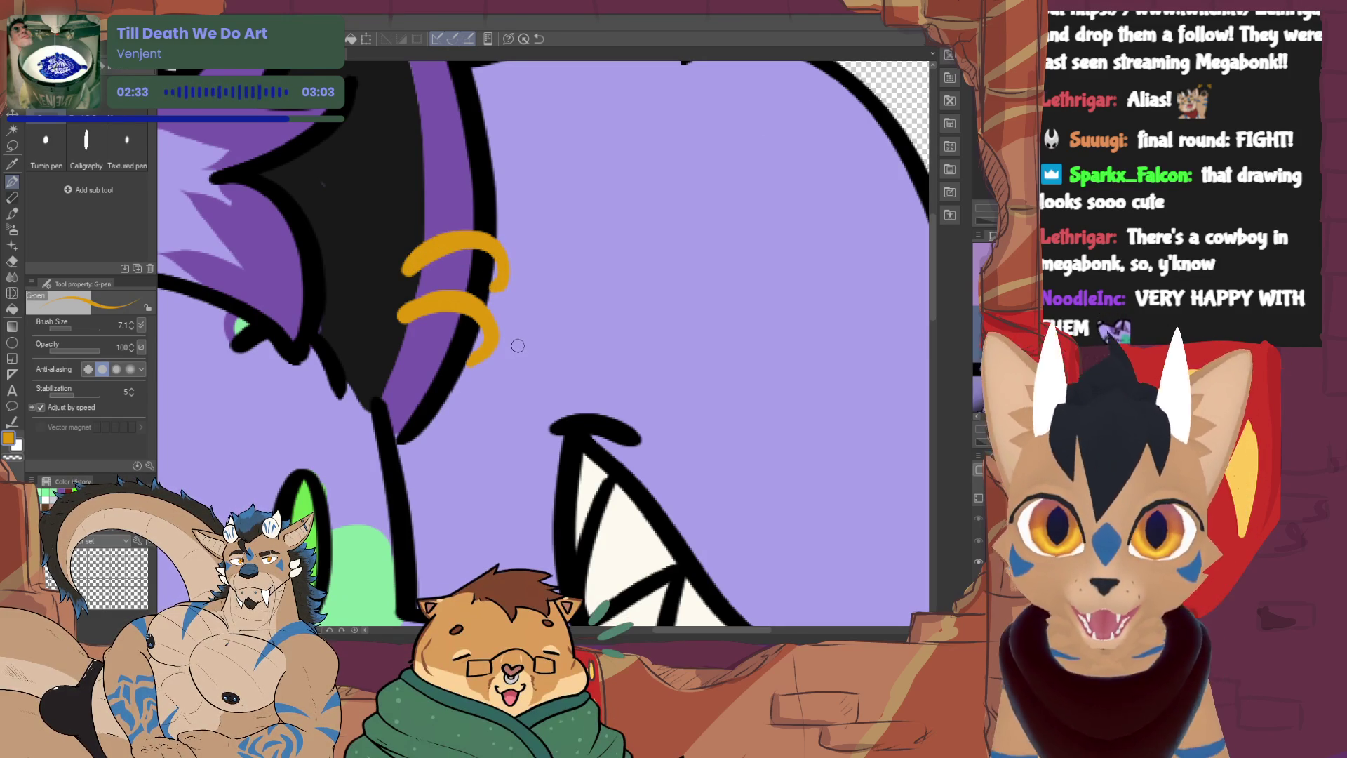
mouse_move(497, 292)
mouse_down()
mouse_move(510, 270)
mouse_move(493, 242)
mouse_up()
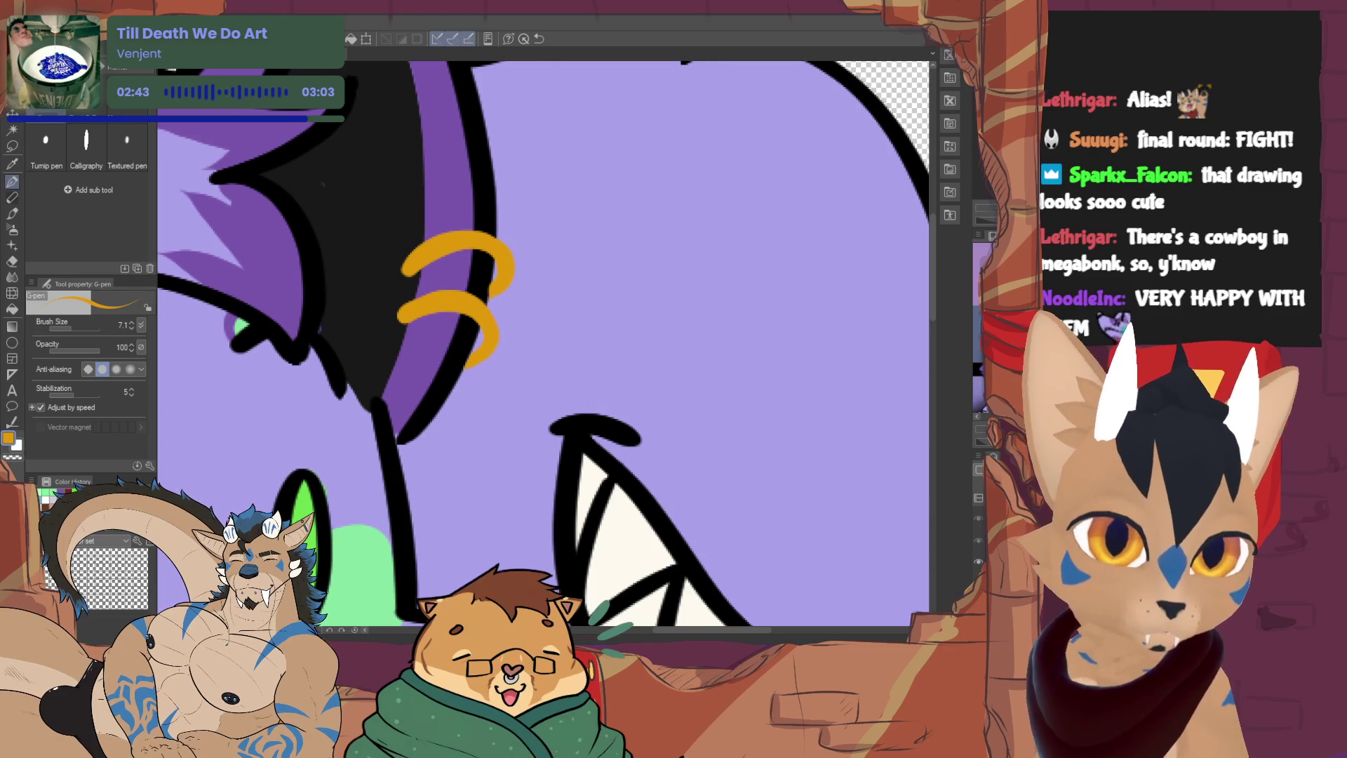
key(ctrl+0)
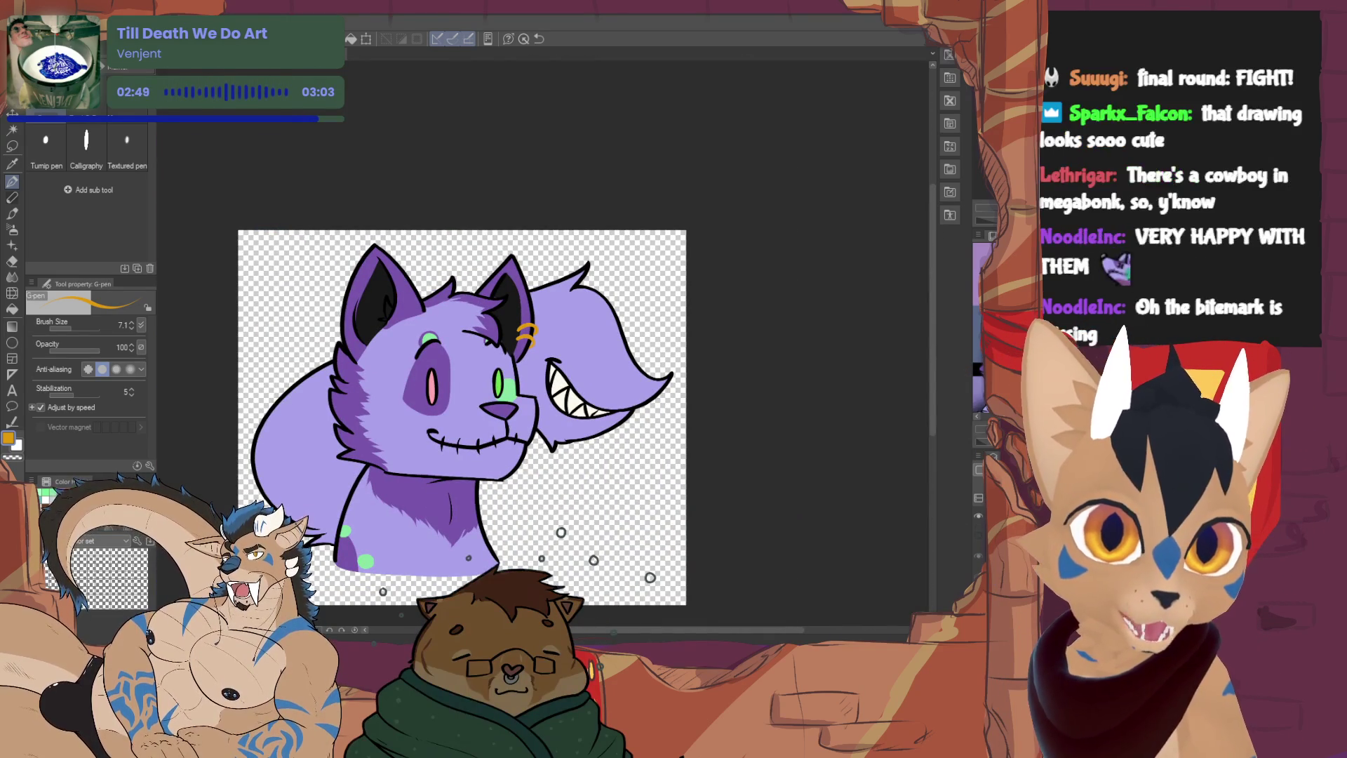
Draw two small orange rings on the right ear of the green-mouthed version
key(Delete)
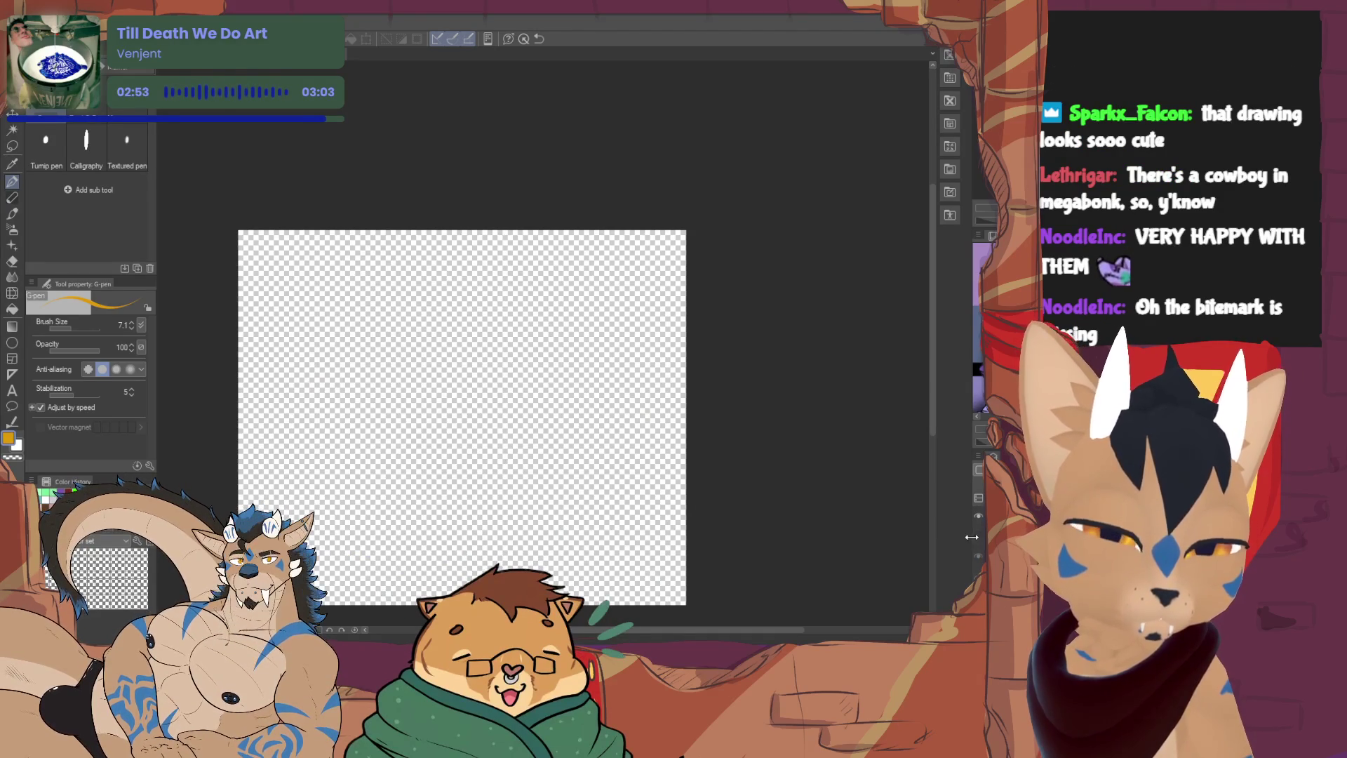
key(ctrl+z)
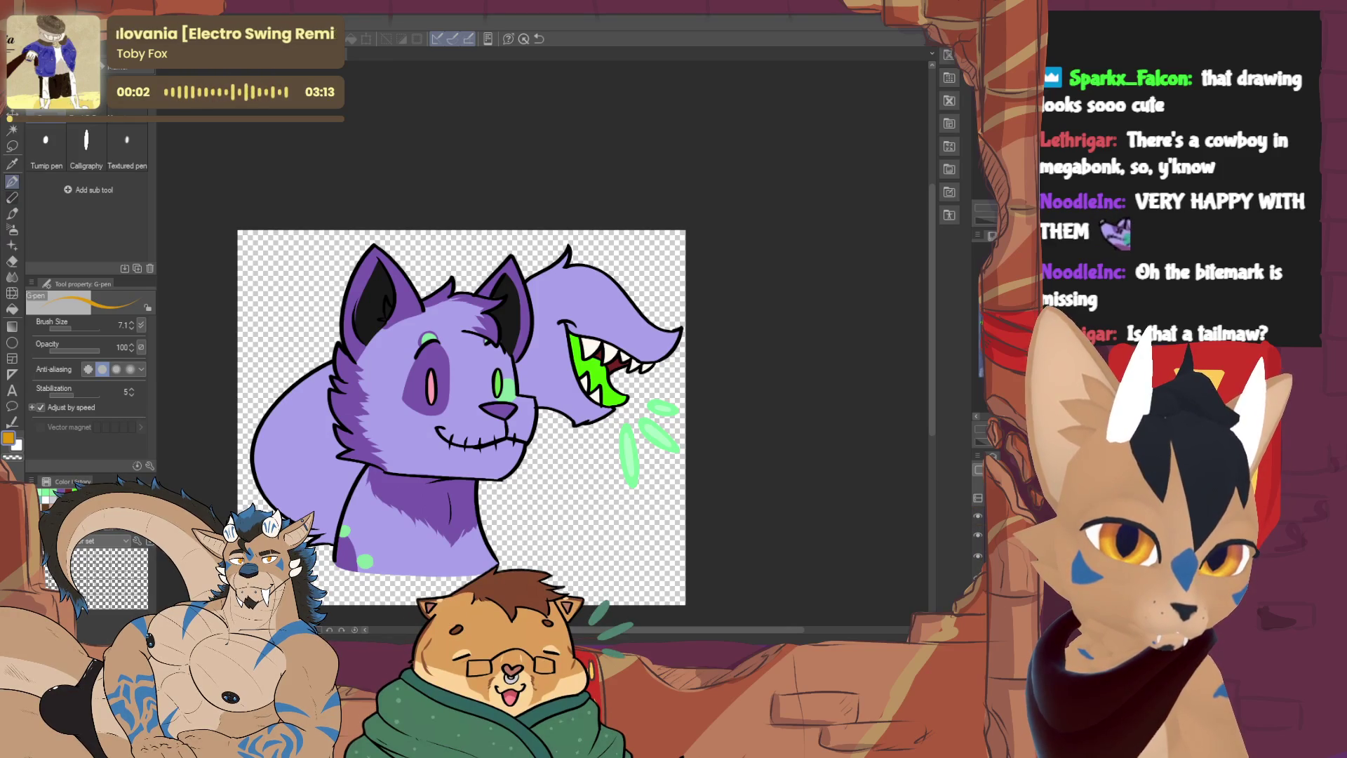
drag(519, 328, 536, 336)
drag(518, 339, 534, 345)
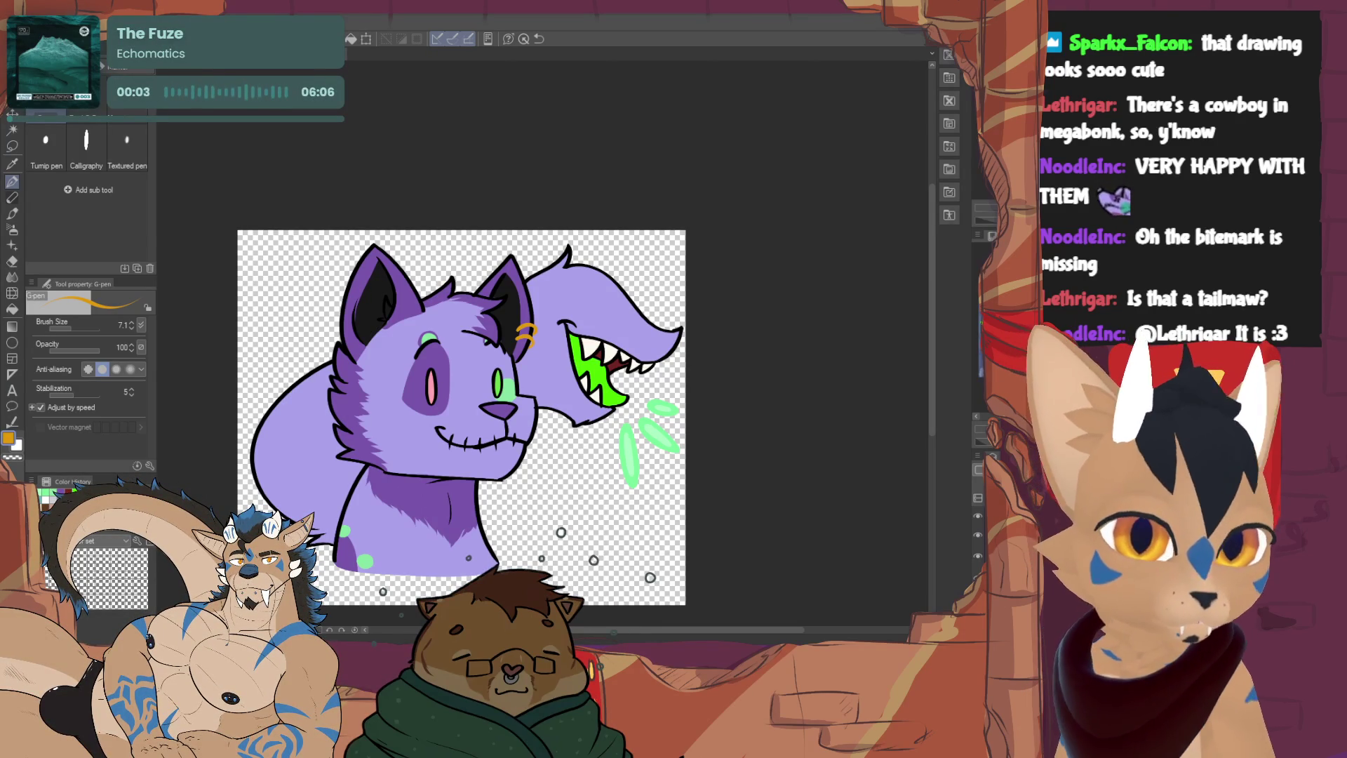
key(d)
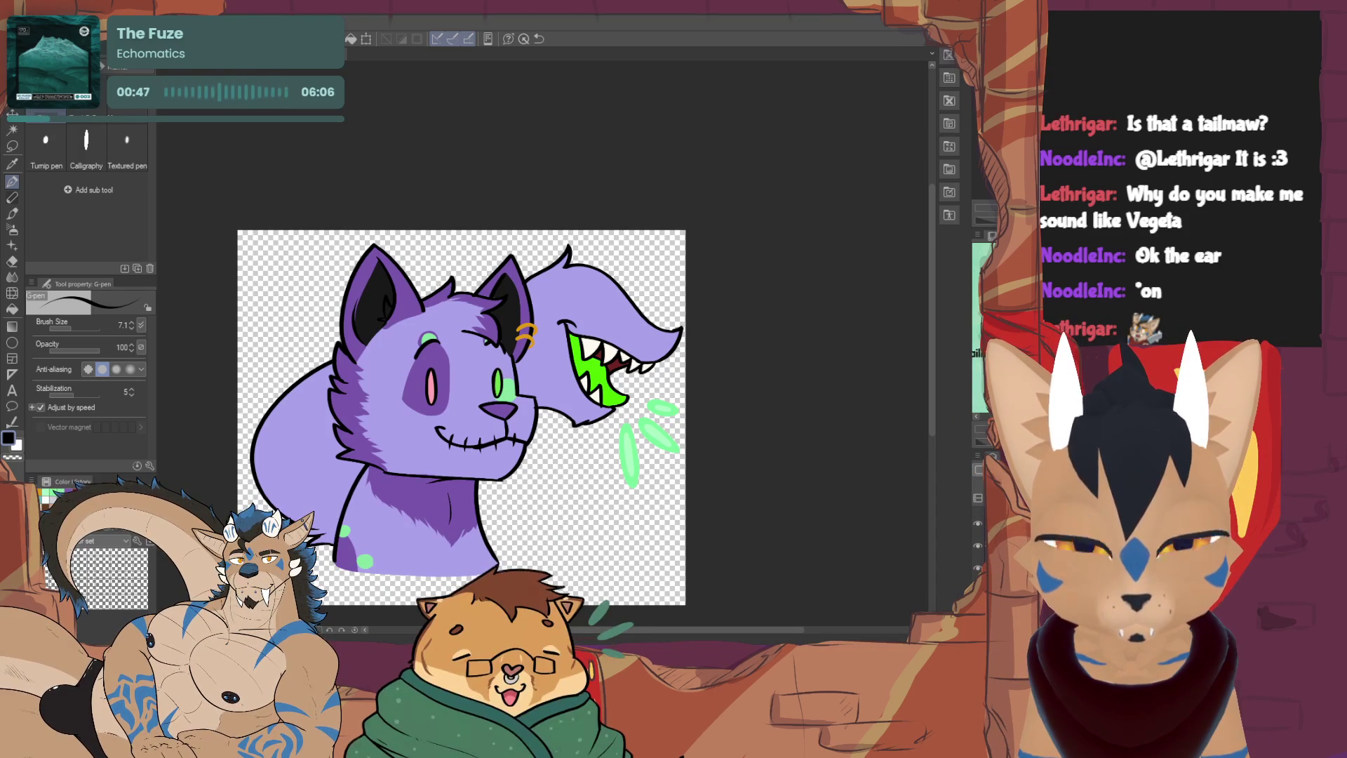
Eyedrop the light purple fur, set brush size 21.9, and paint inside the left ear
alt+click(493, 286)
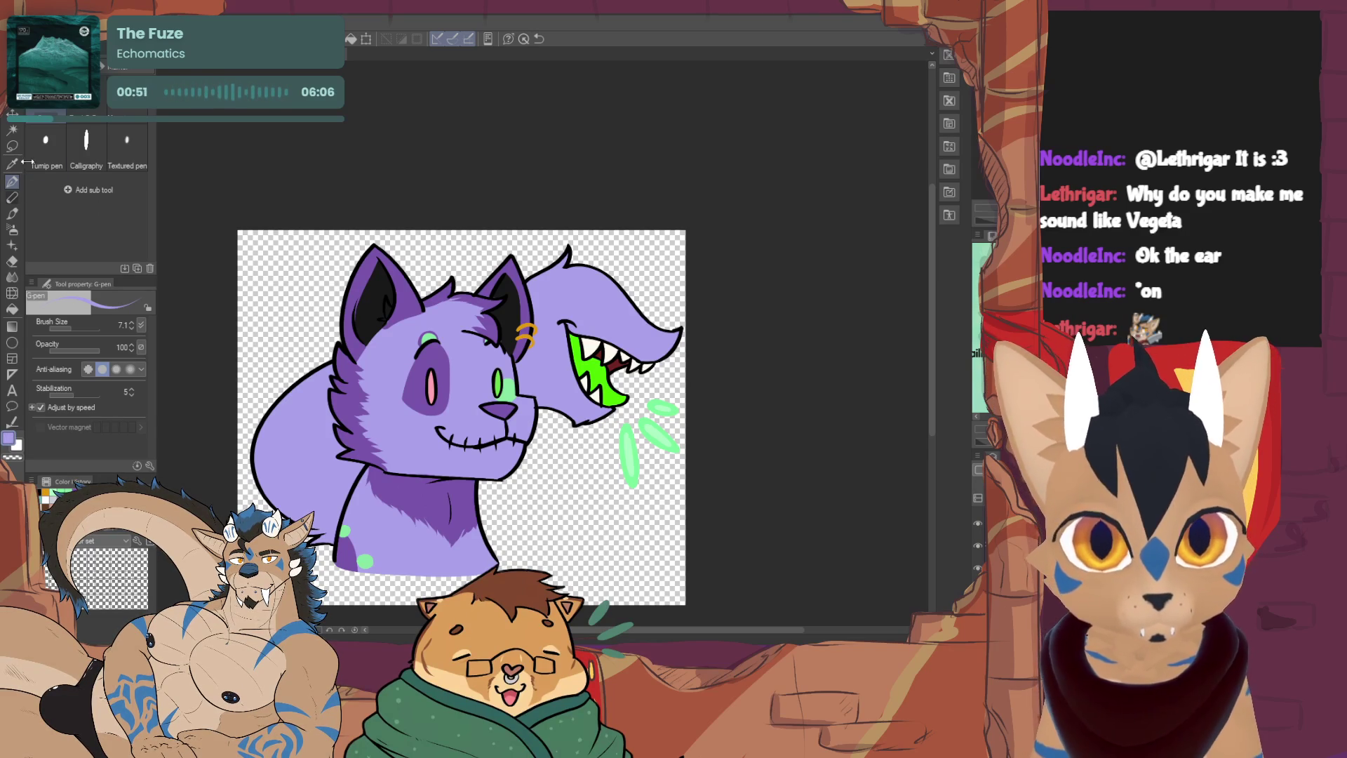
click(77, 327)
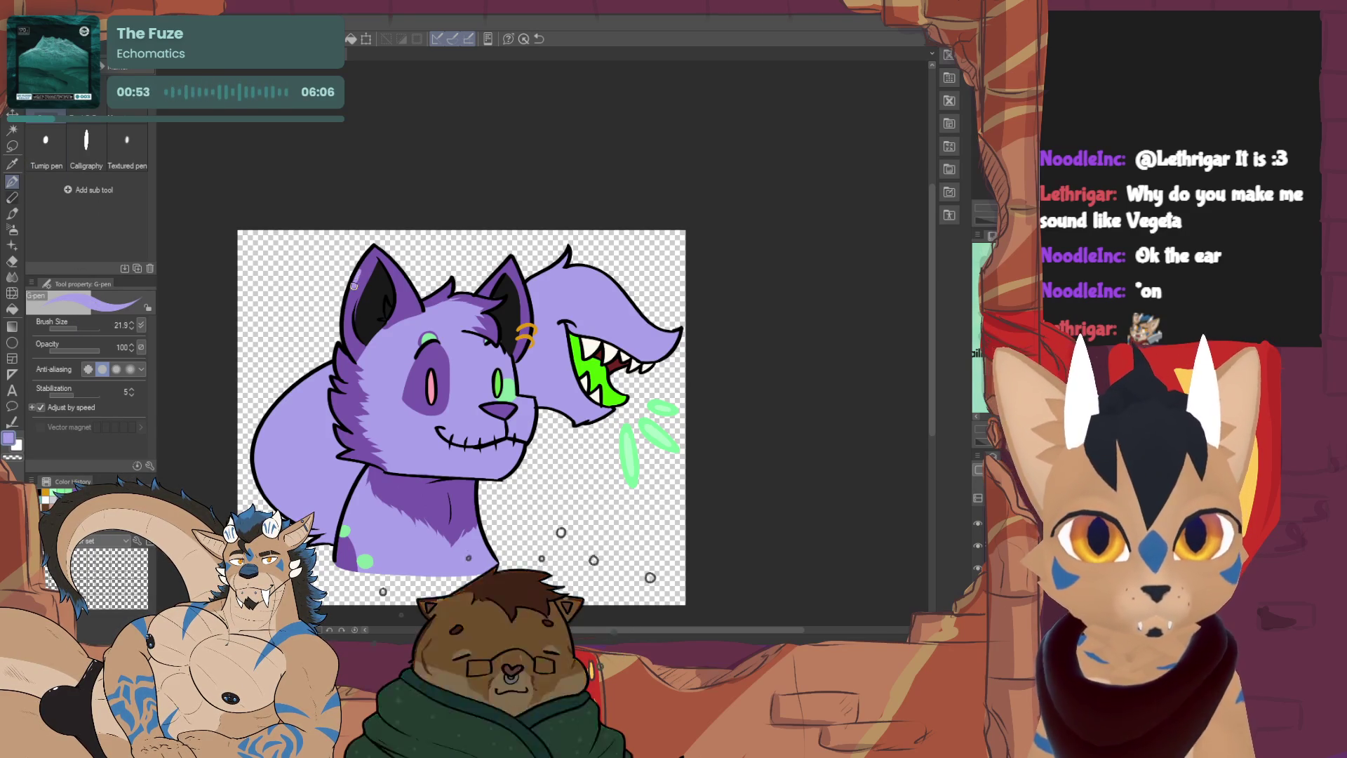
drag(360, 281, 375, 249)
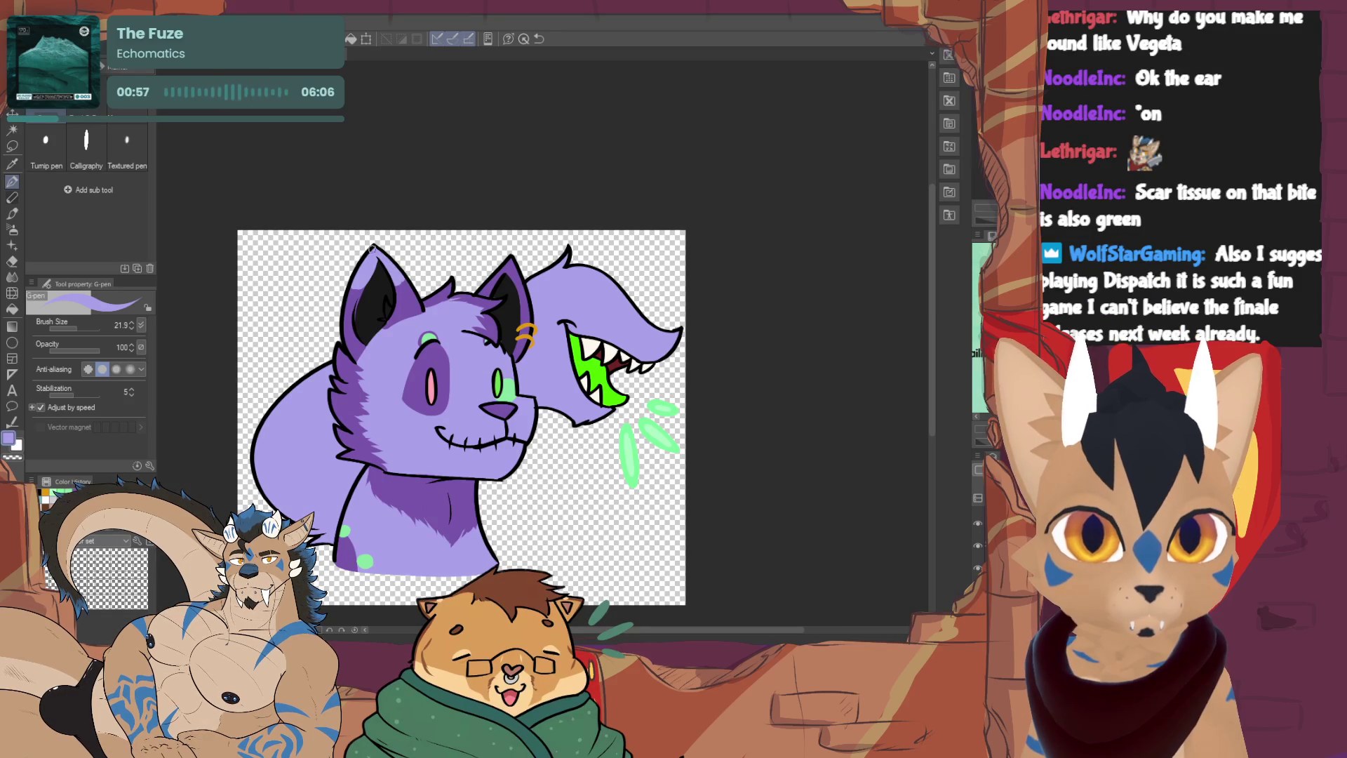
key(e)
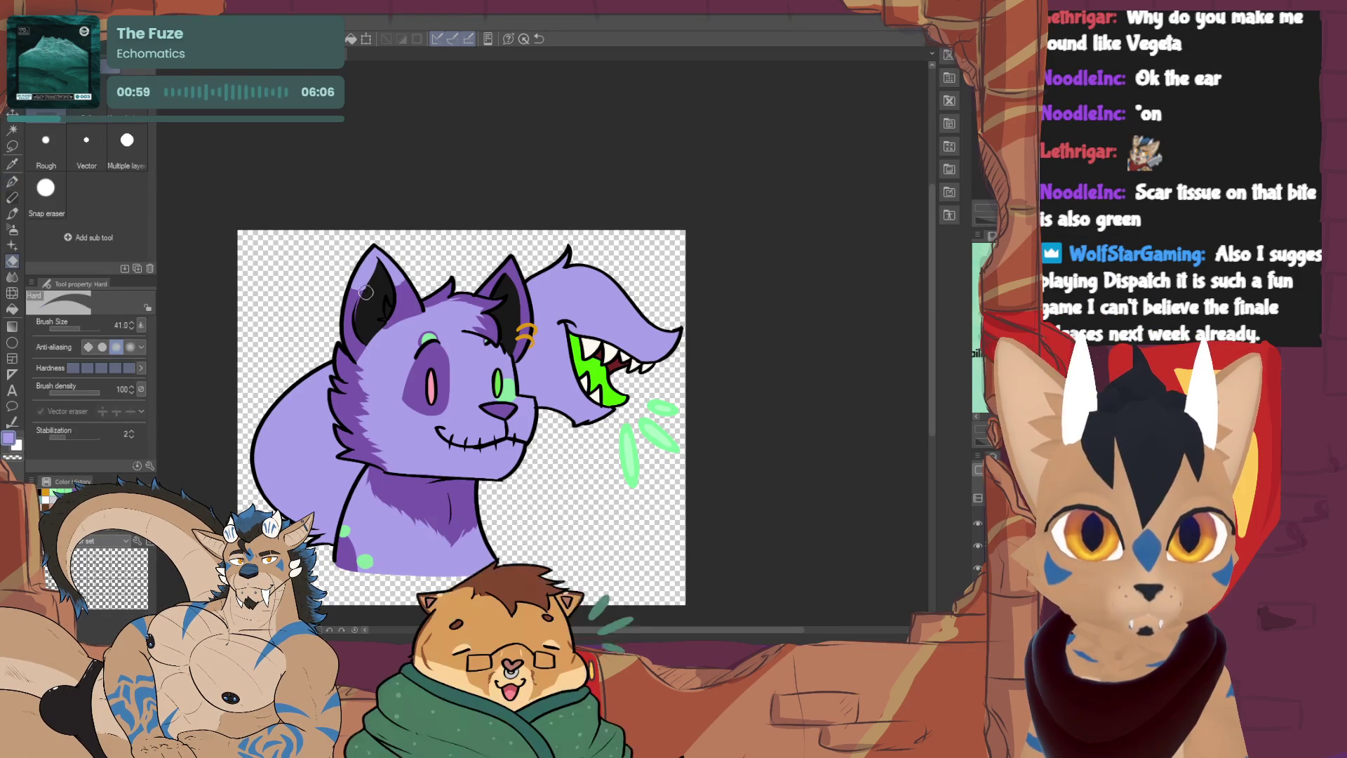
key(p)
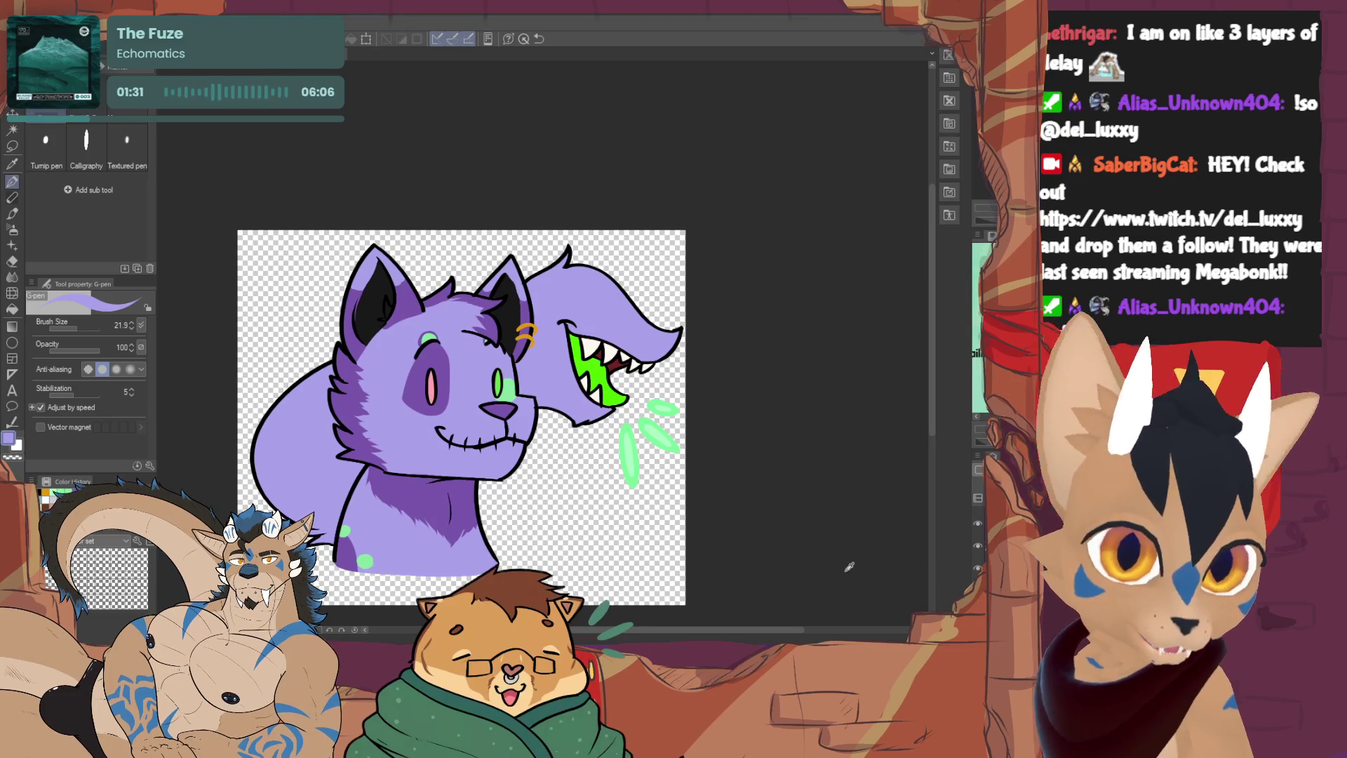
Ink the left ear's inner edge in black with a tapering pen at size 10.3
key(d)
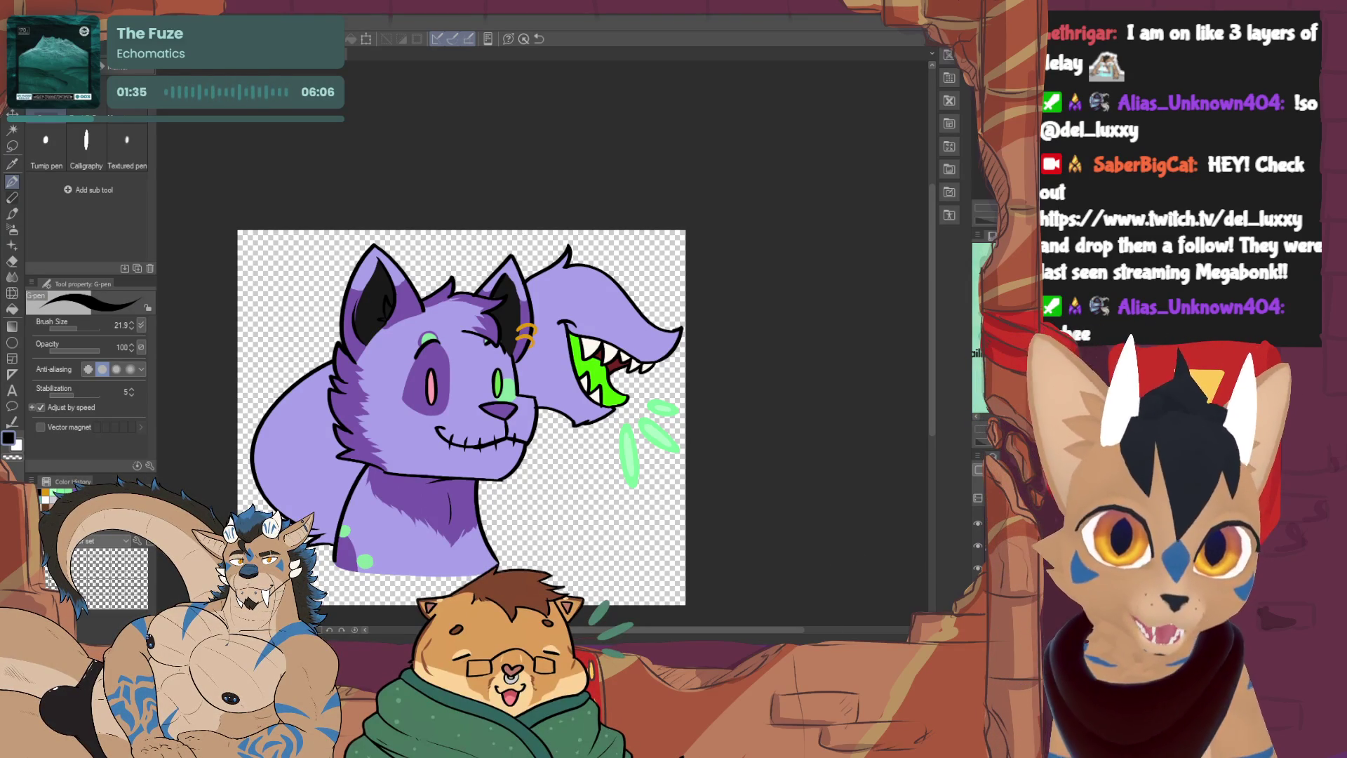
click(46, 148)
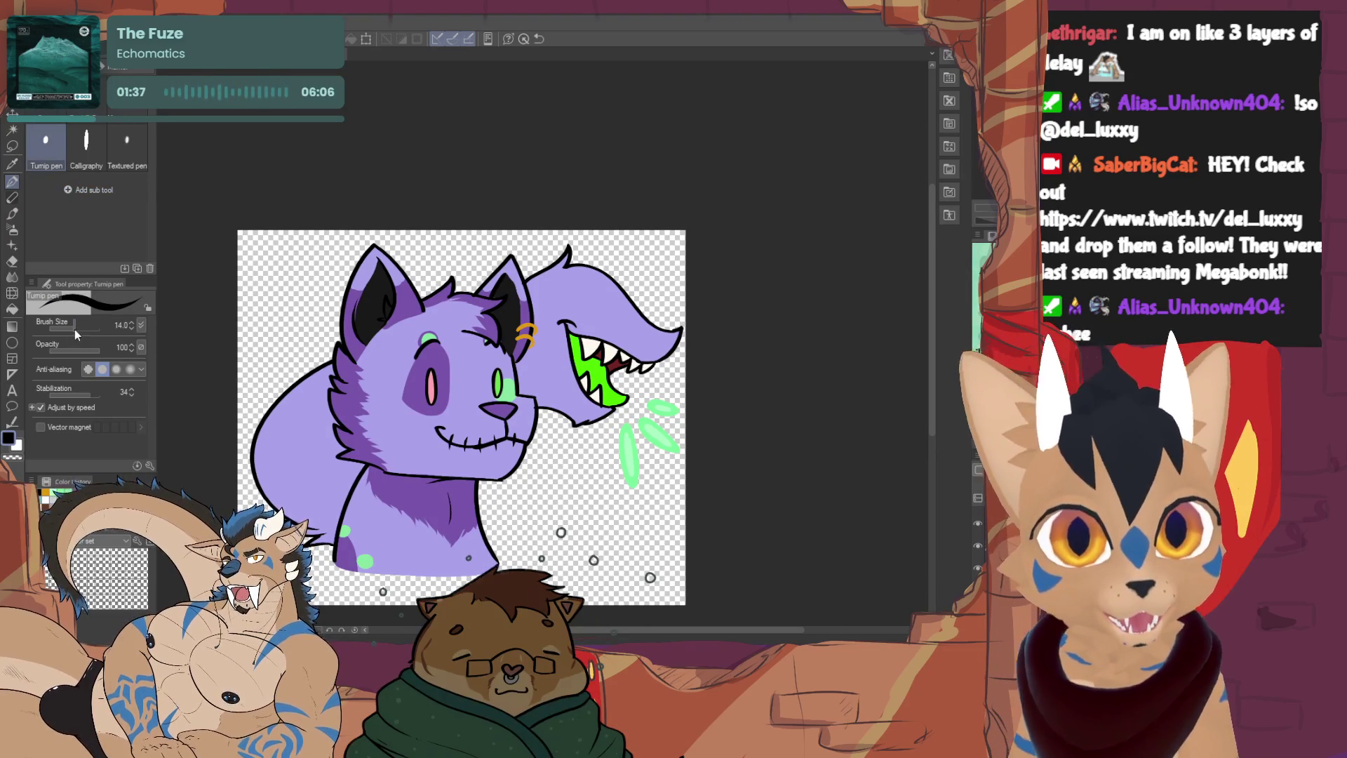
drag(75, 329, 72, 328)
scroll(544, 343, up, 4)
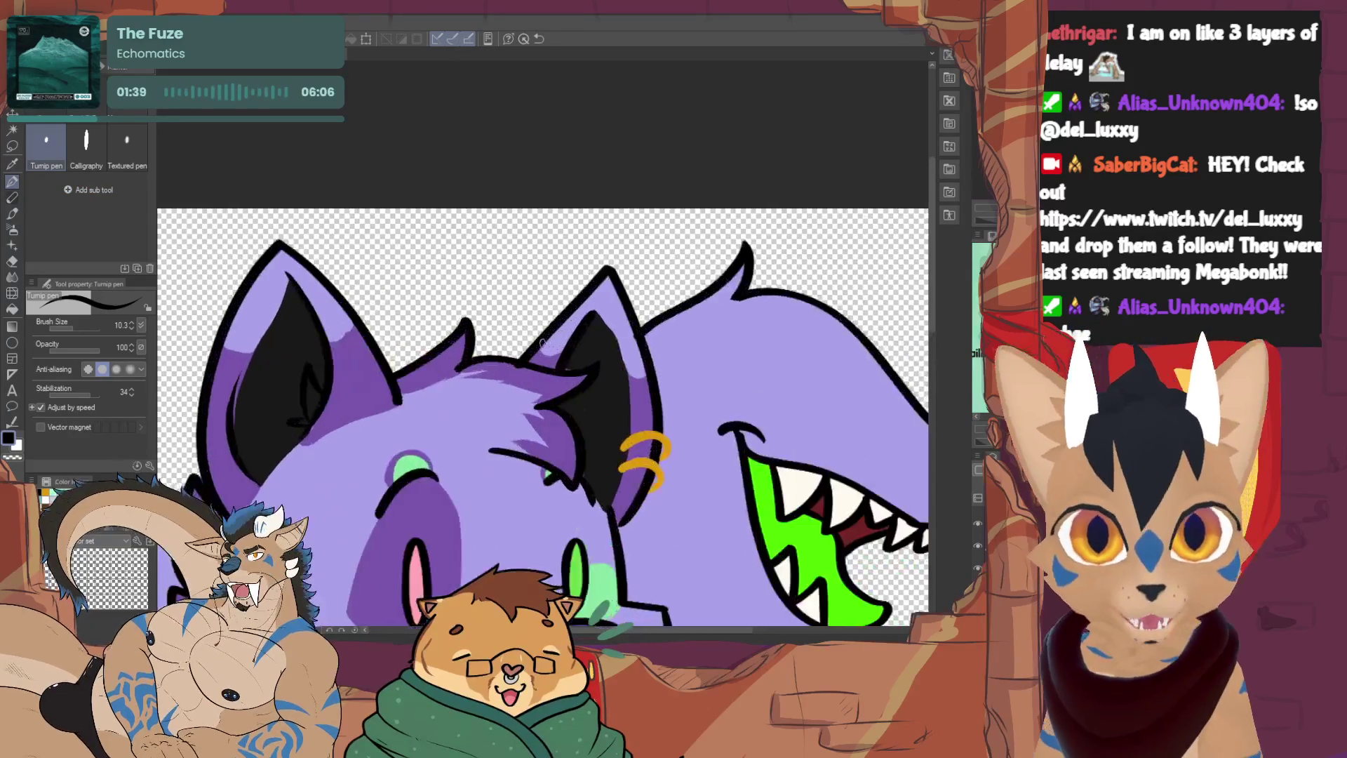
scroll(543, 343, left, 3)
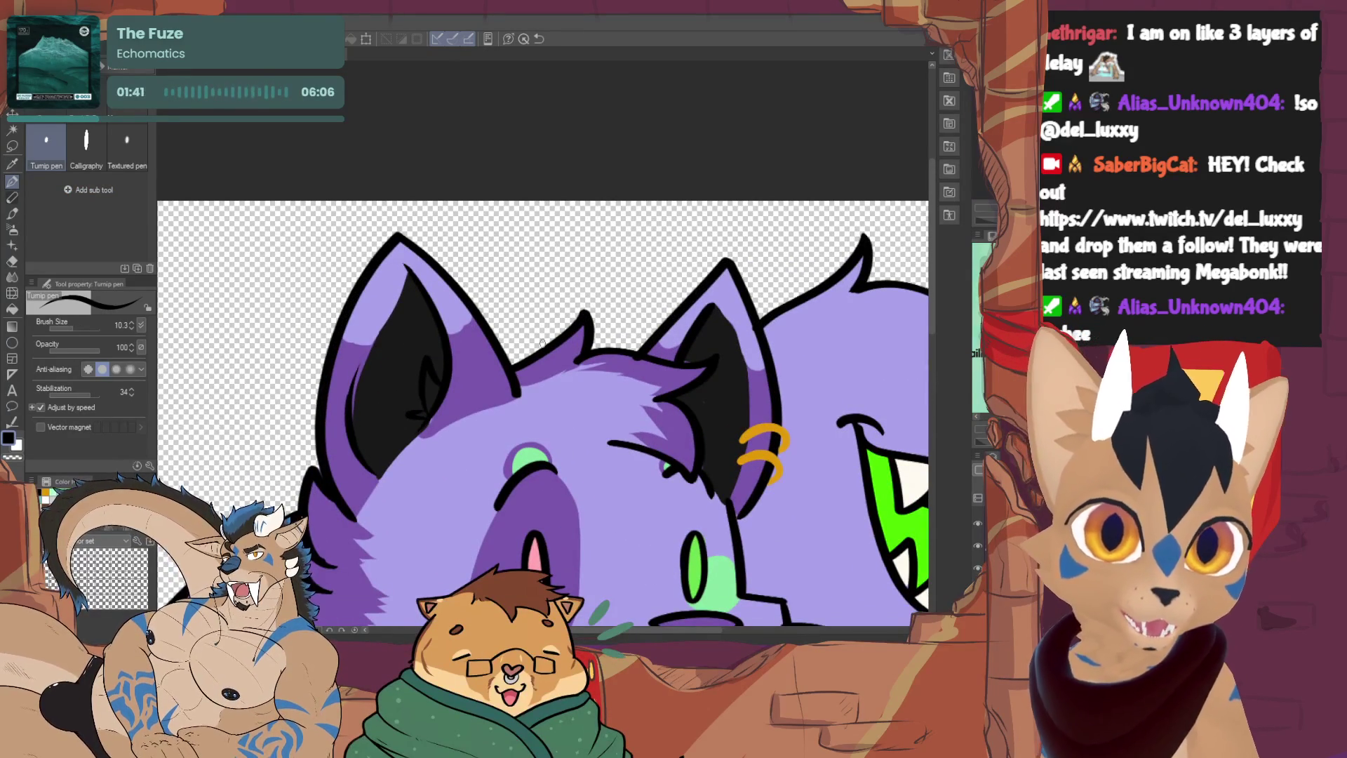
drag(348, 327, 326, 465)
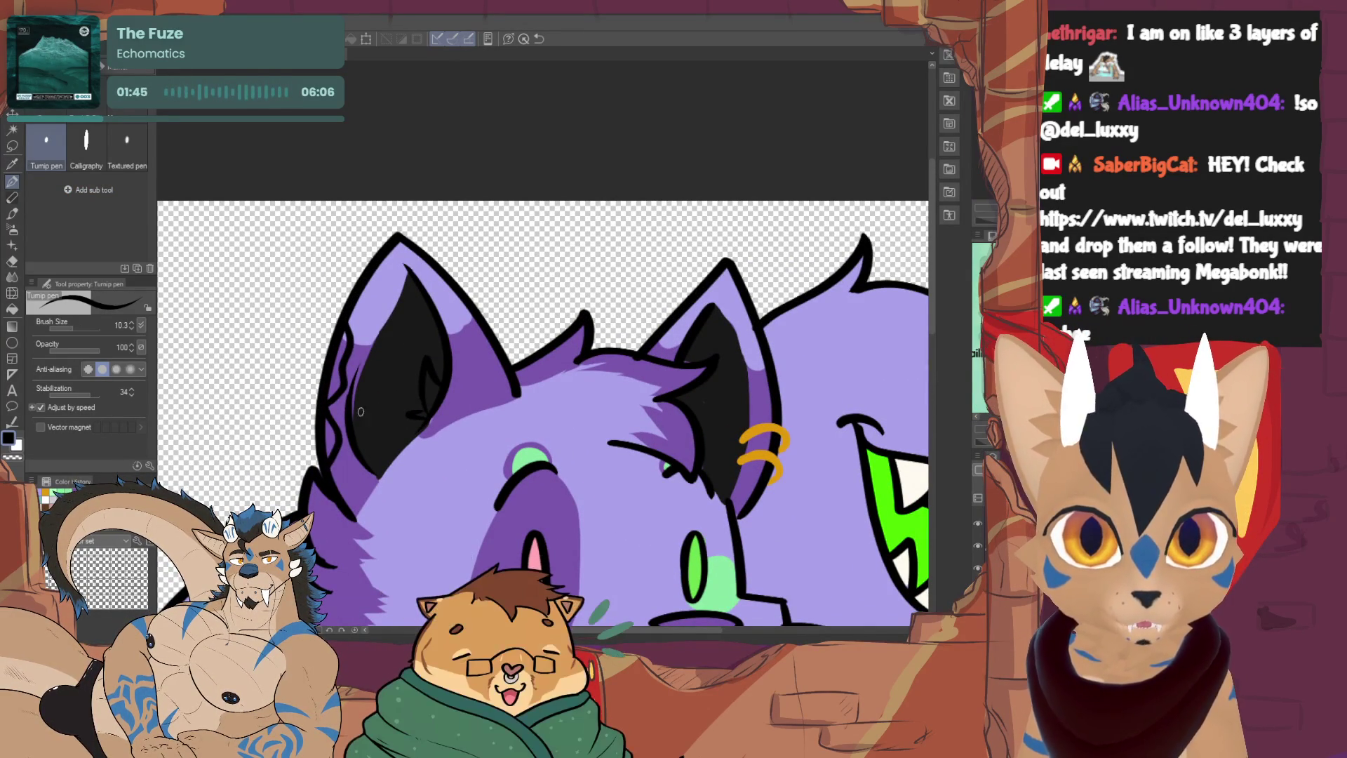
Erase stray vector strokes on the left ear, then redraw its outer outline up to the tip
key(e)
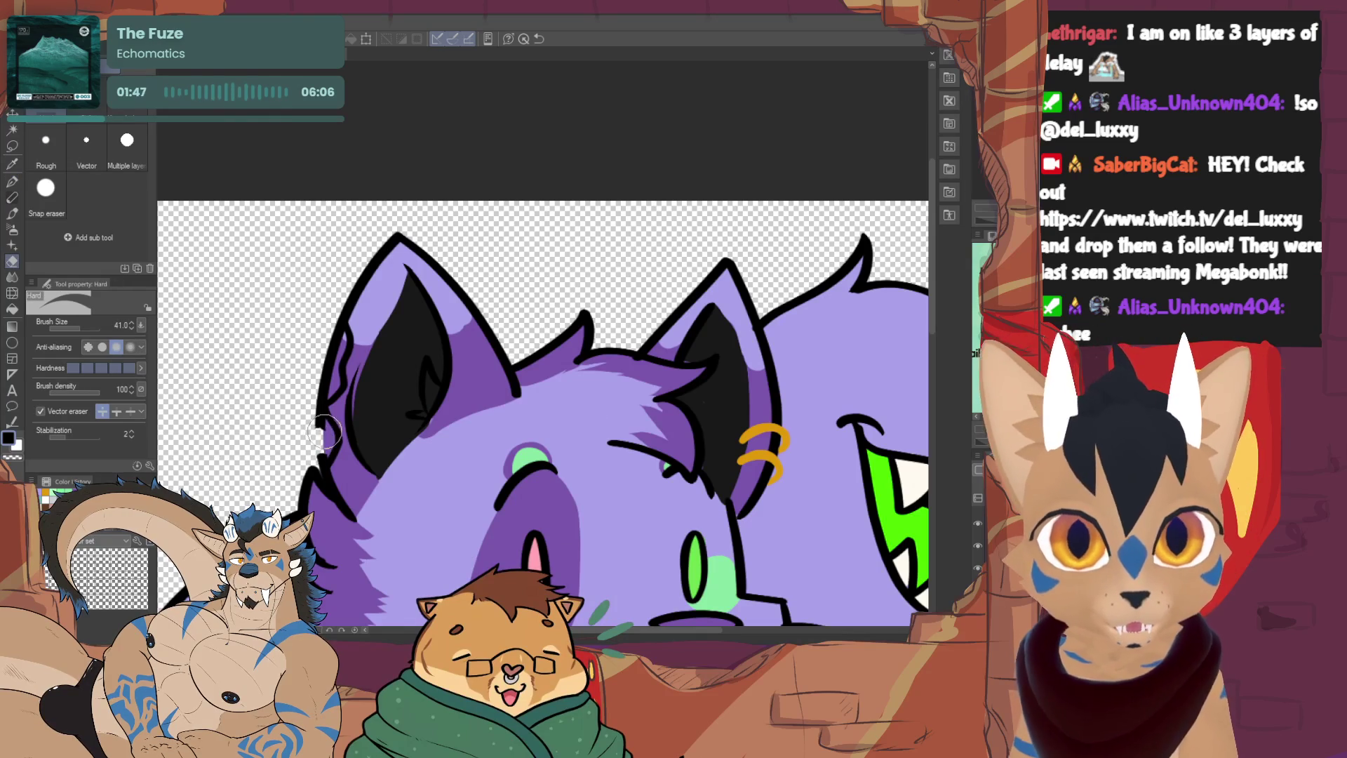
click(96, 150)
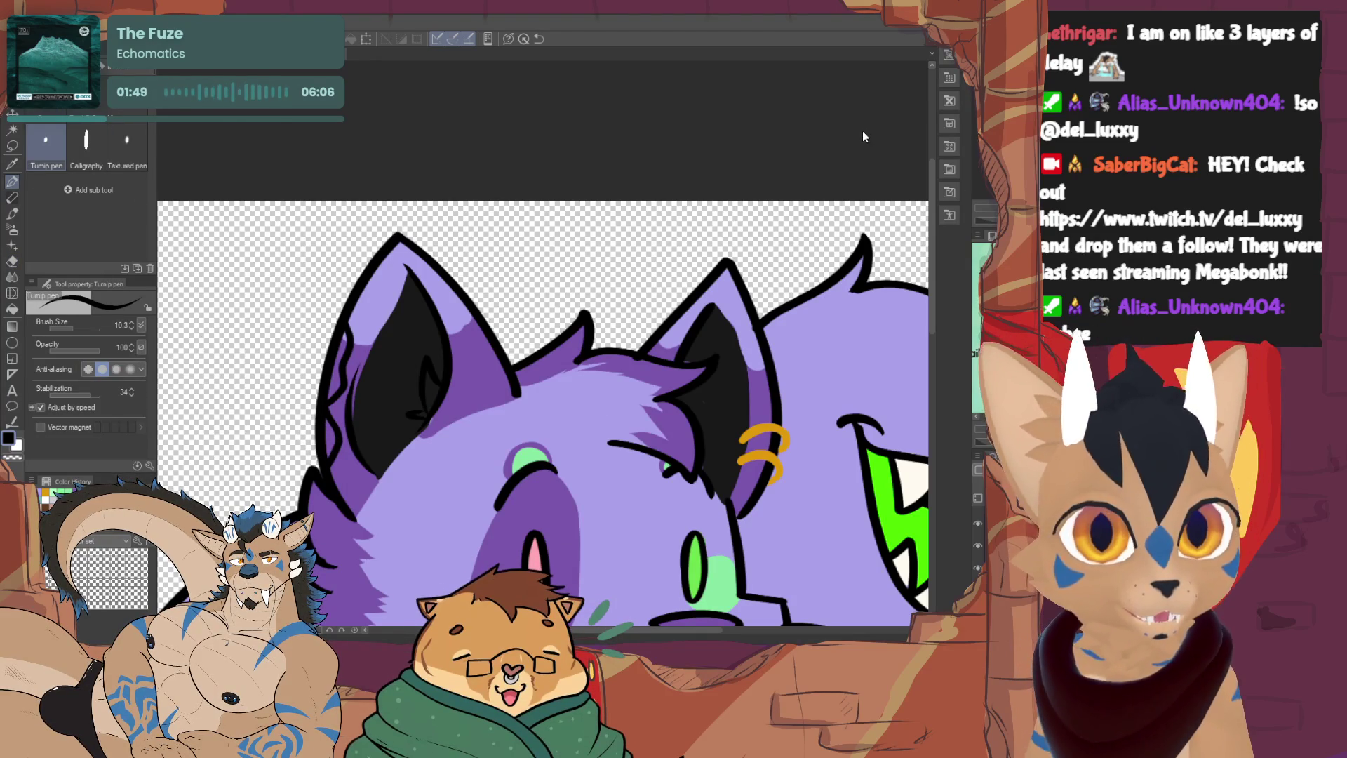
click(333, 393)
key(p)
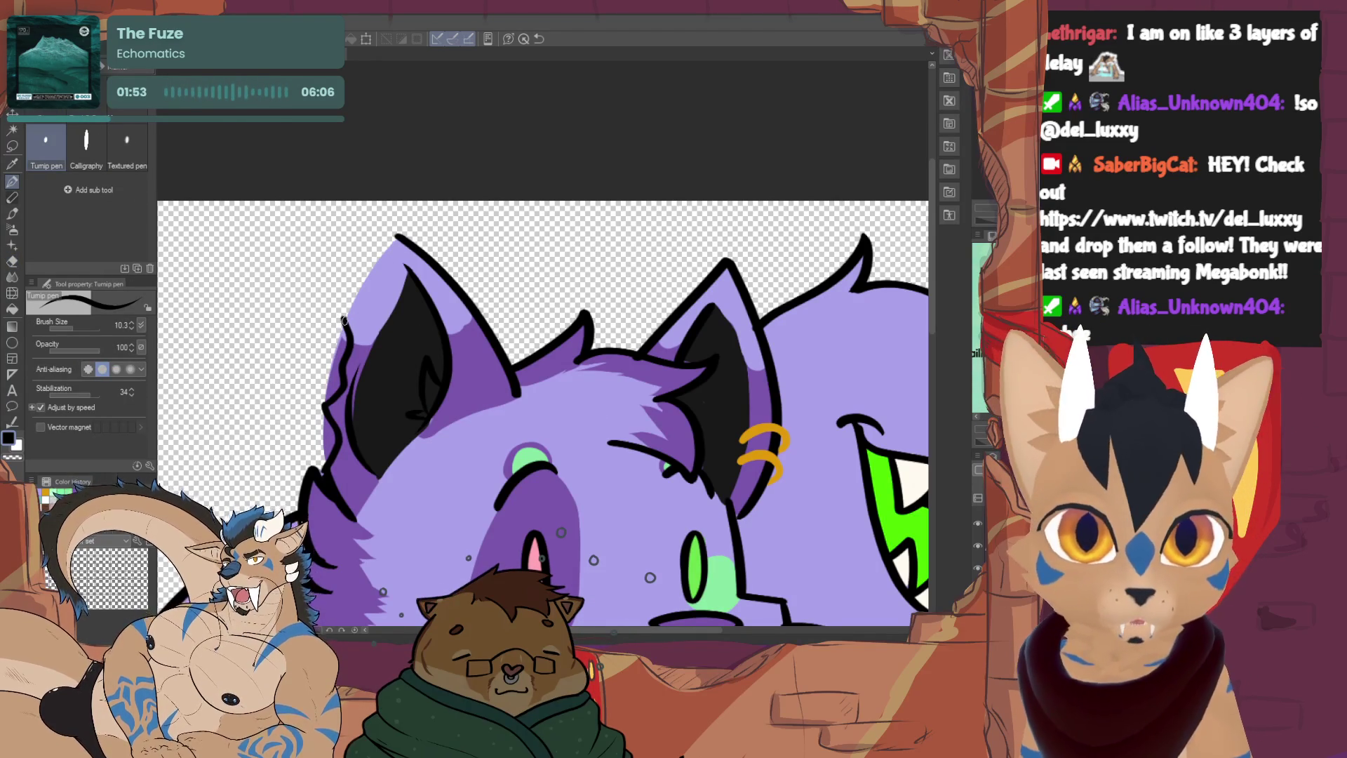
drag(345, 324, 395, 235)
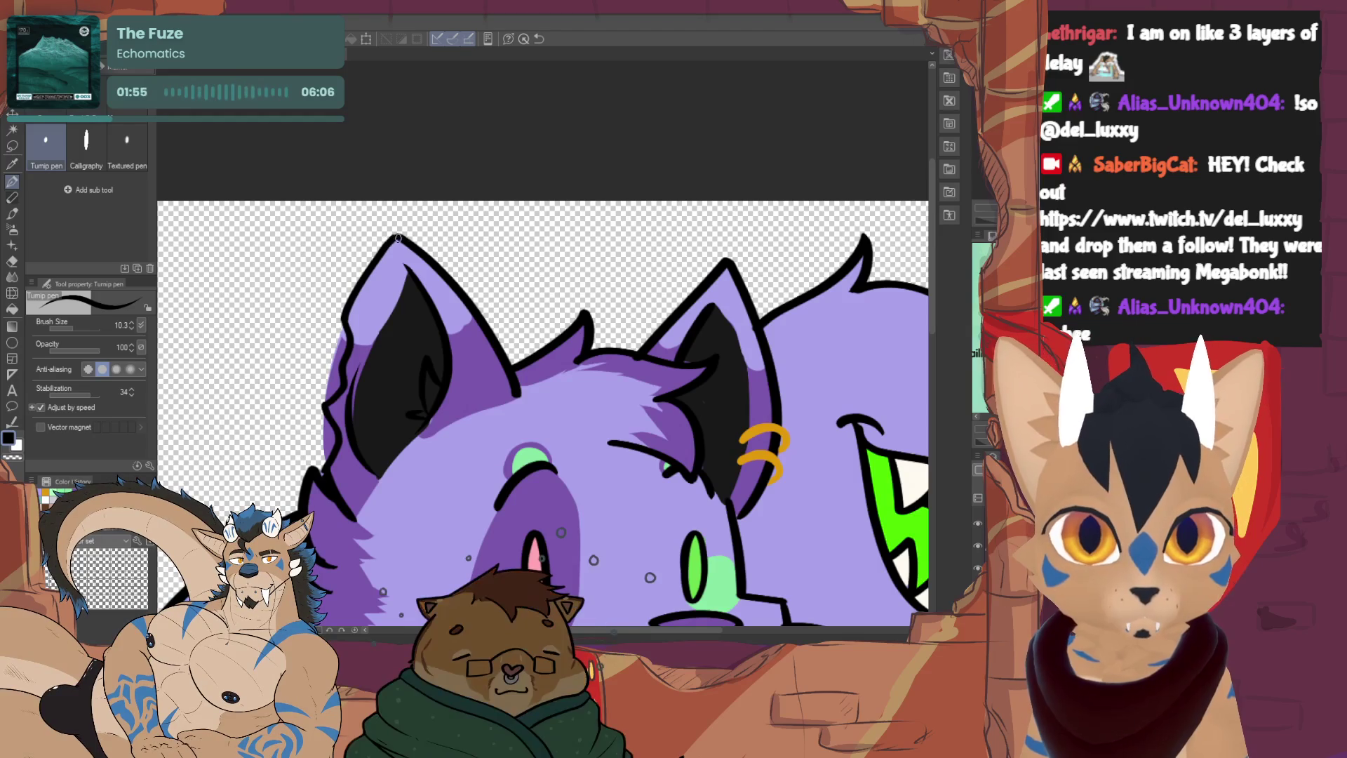
drag(361, 290, 347, 327)
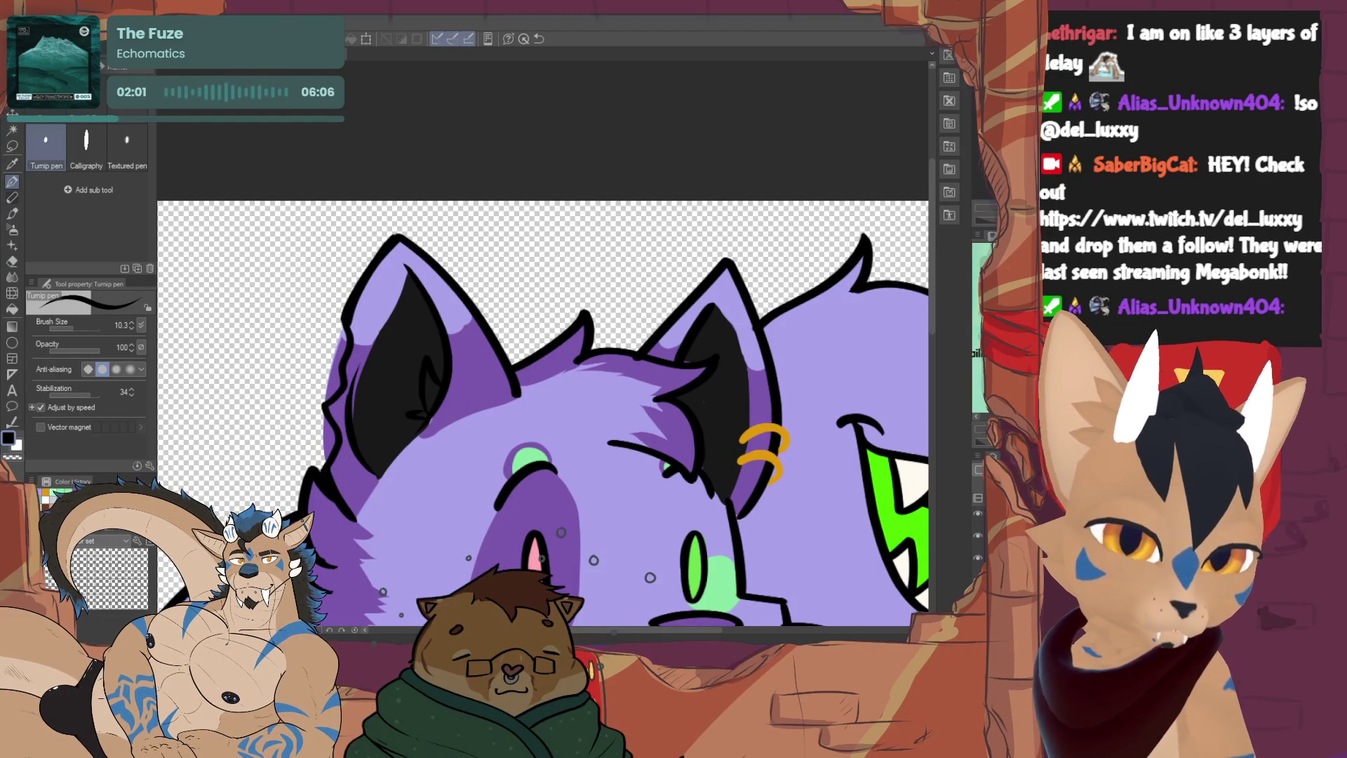
Erase the purple colour spilling outside the left ear outline
key(e)
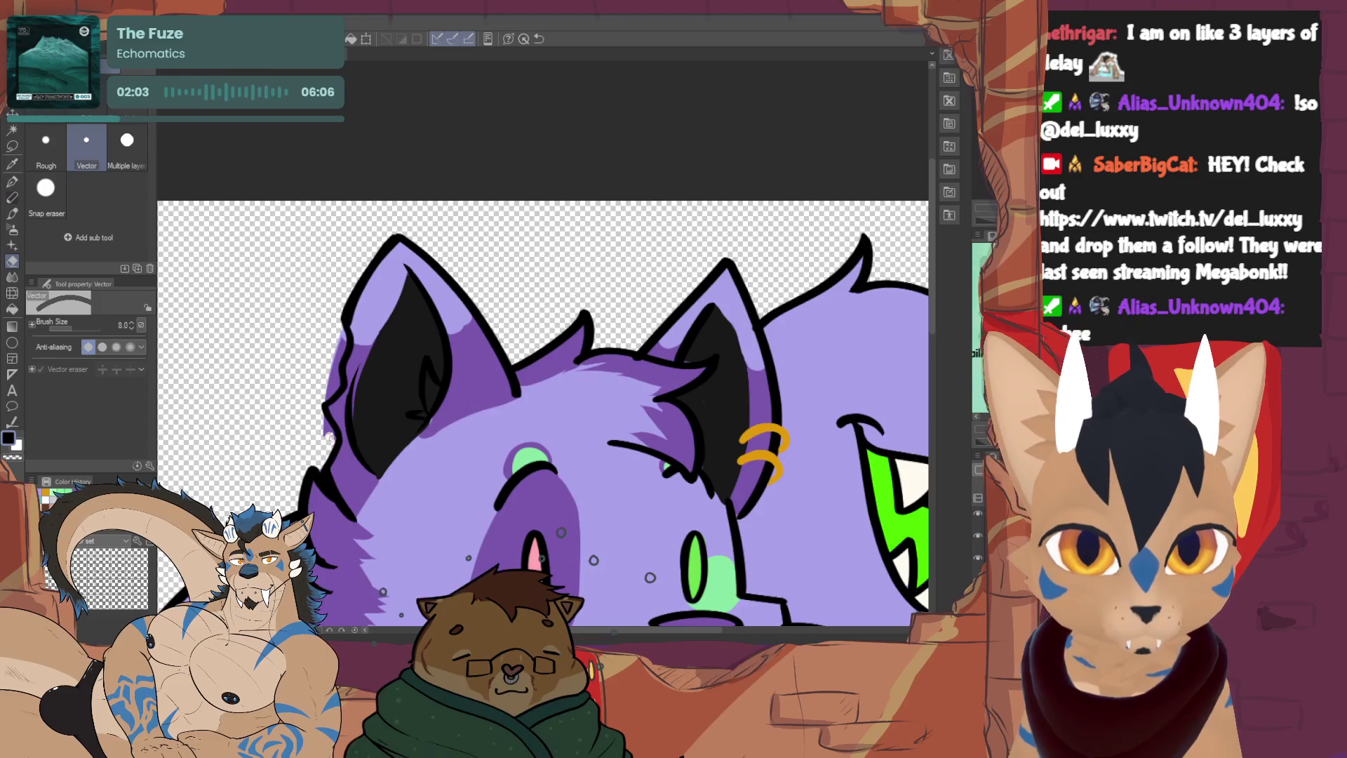
drag(329, 386, 345, 327)
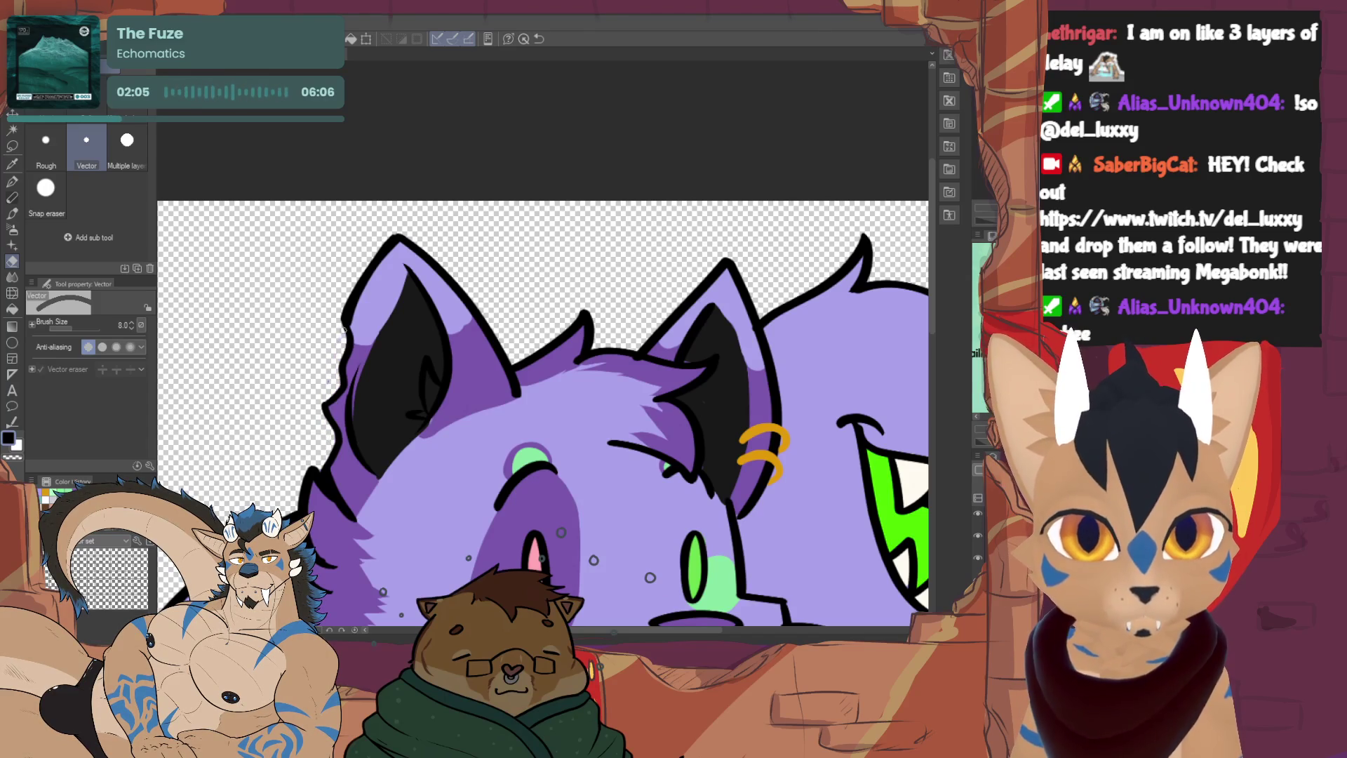
key(p)
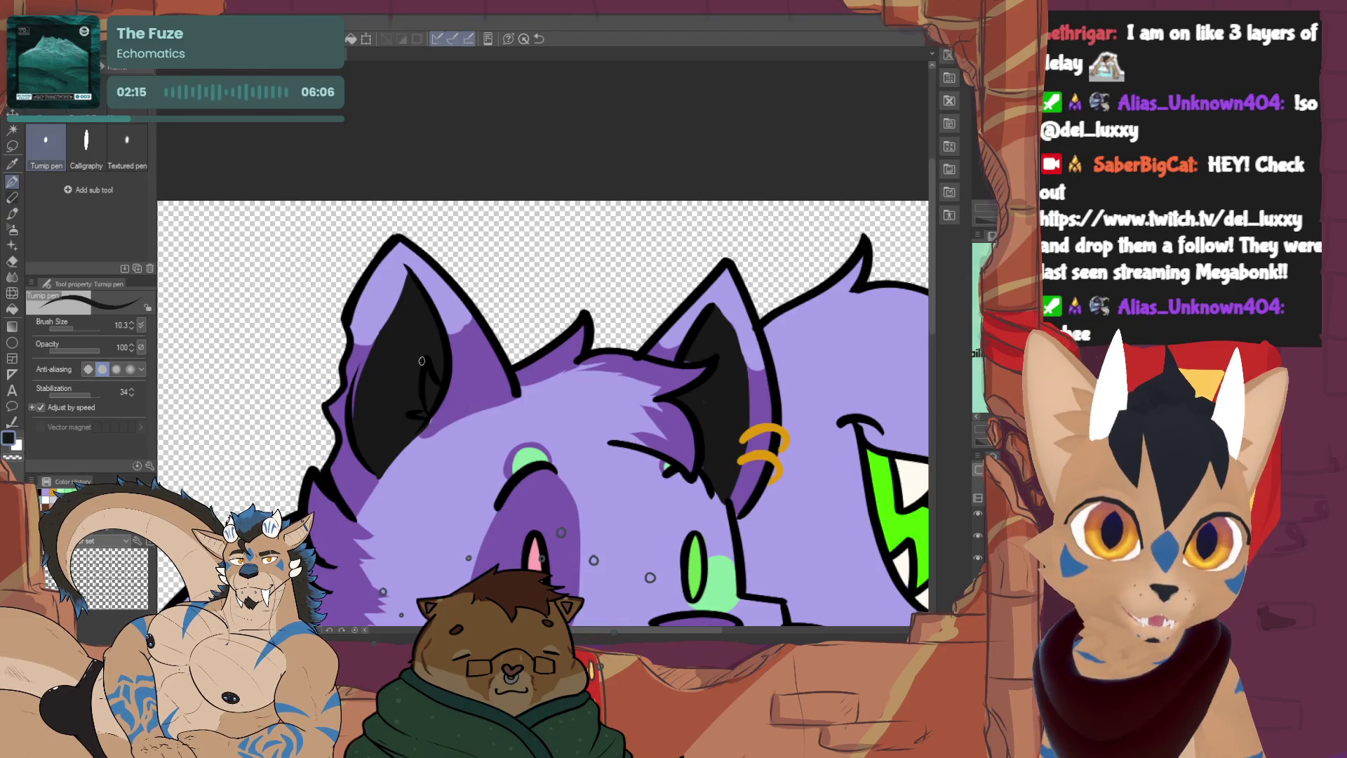
Switch the inking brush to the G-pen, zoom out over the whole cat, then zoom back in
click(46, 114)
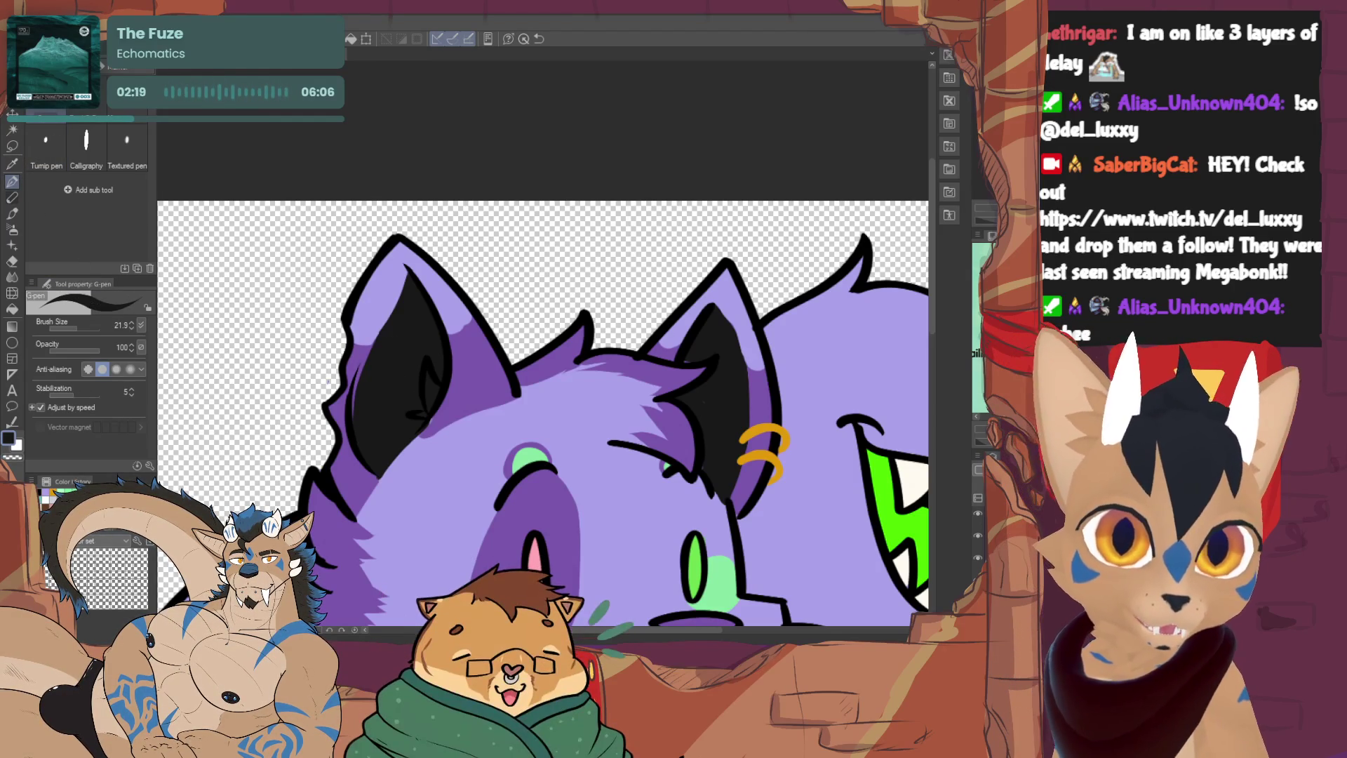
key(ctrl+minus)
key(ctrl+minus)
key(ctrl+minus)
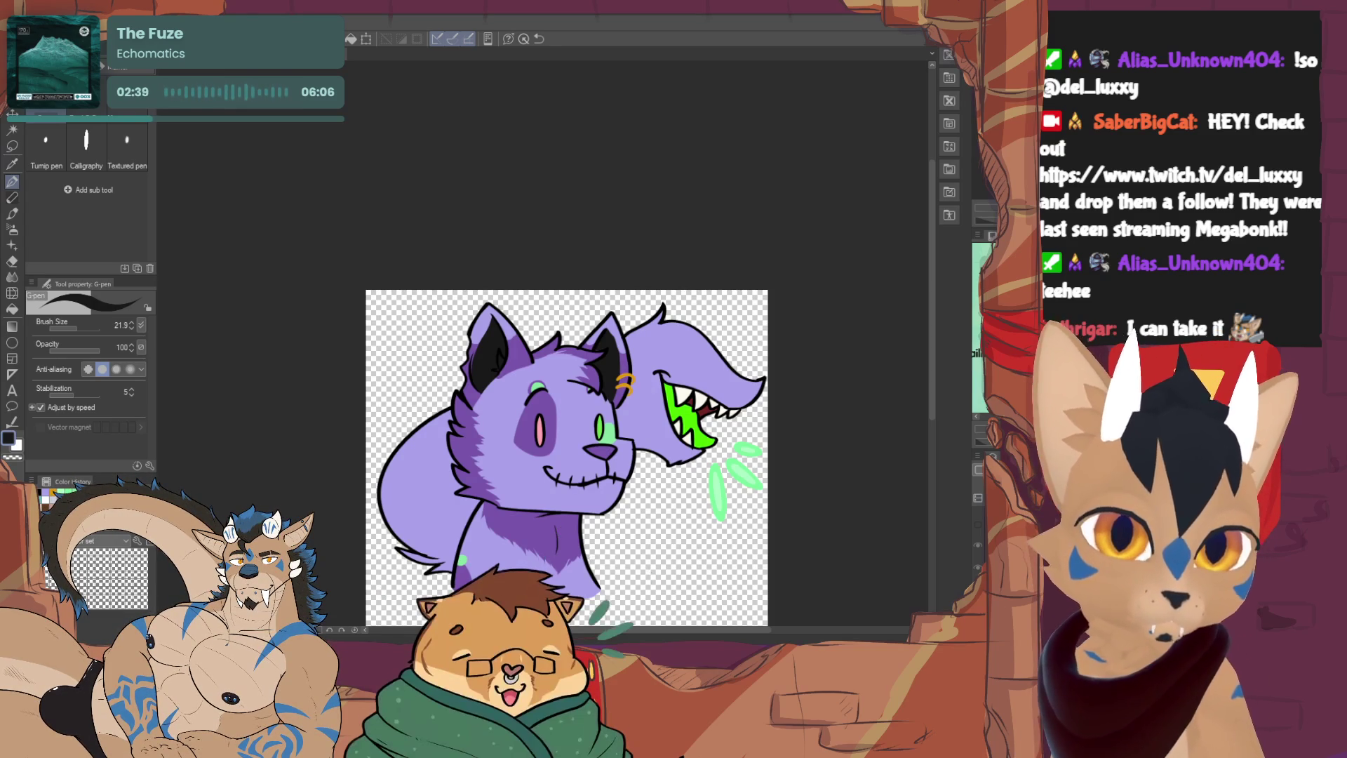
key(ctrl+plus)
key(ctrl+plus)
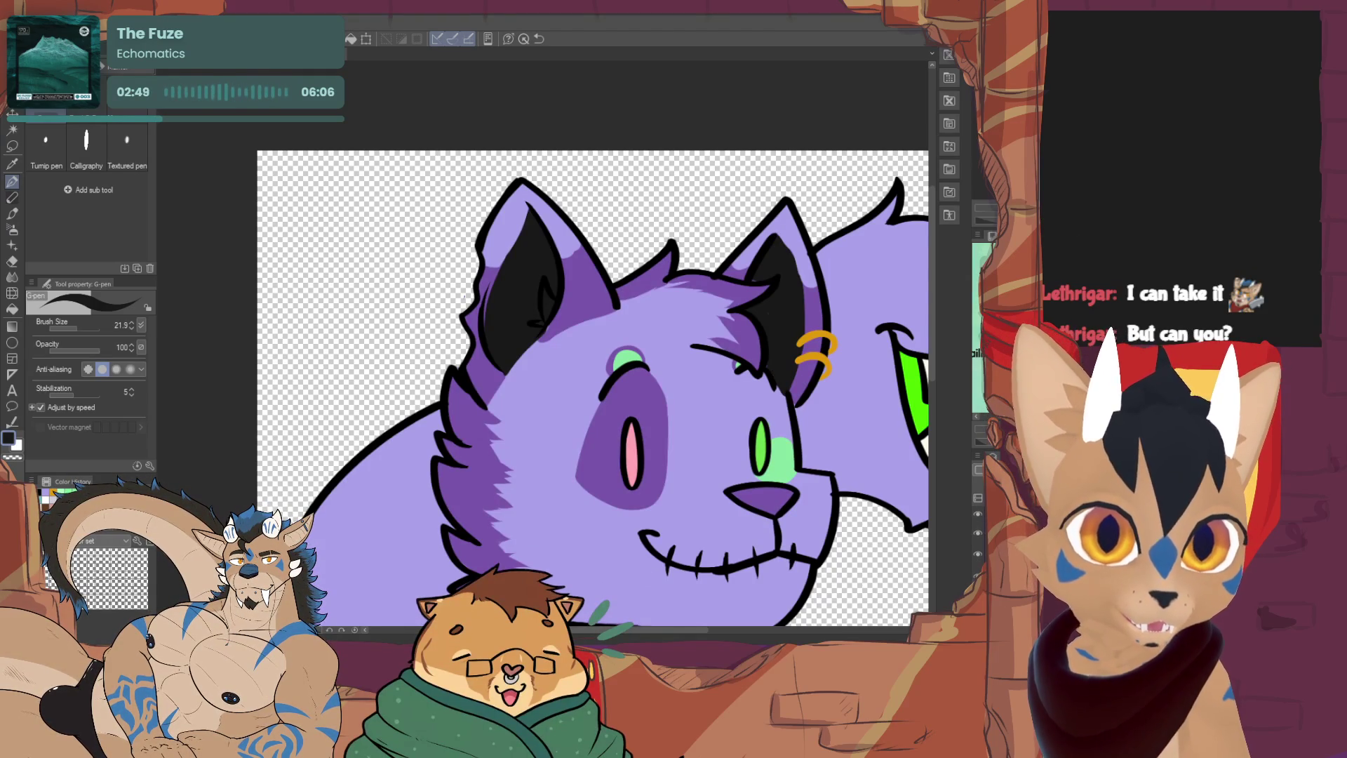
Restore the black strokes on the left ear and below the cheek, then switch to the eraser
key(ctrl+z)
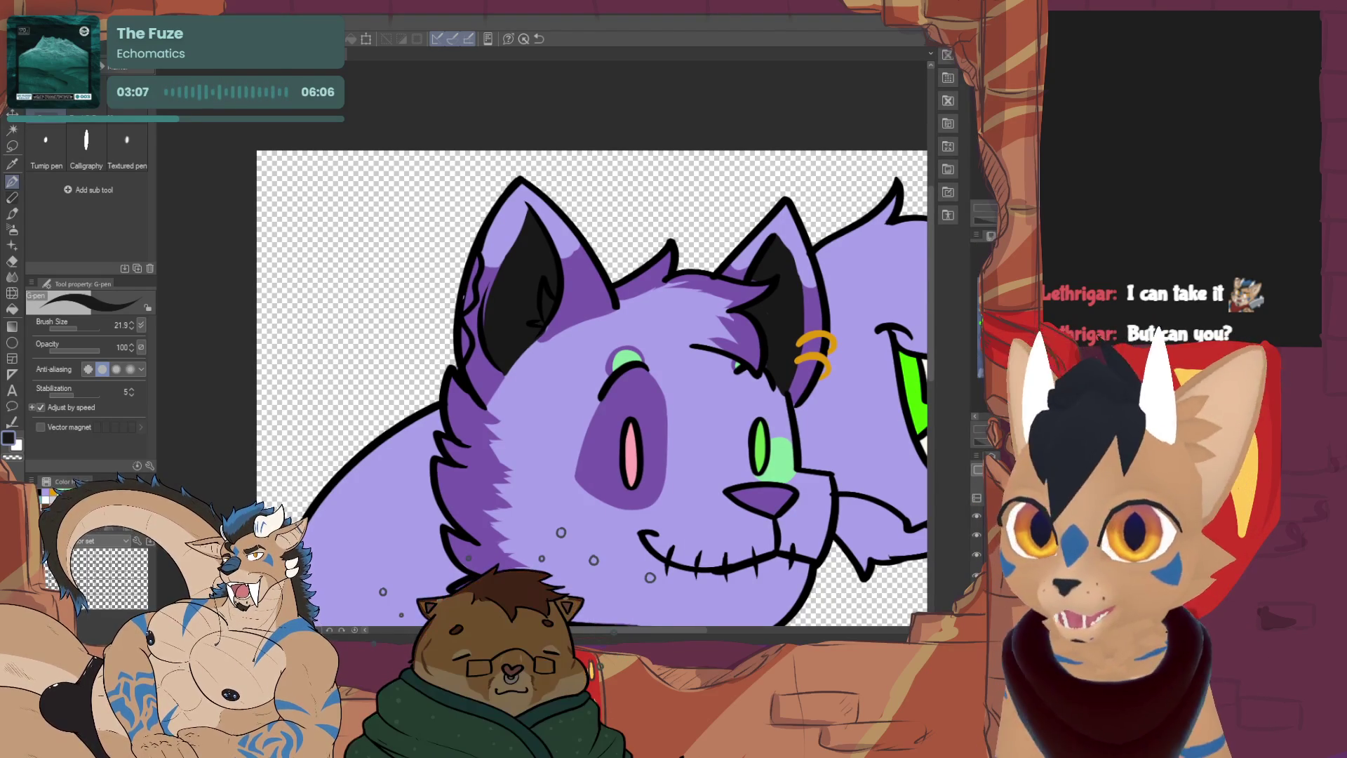
key(e)
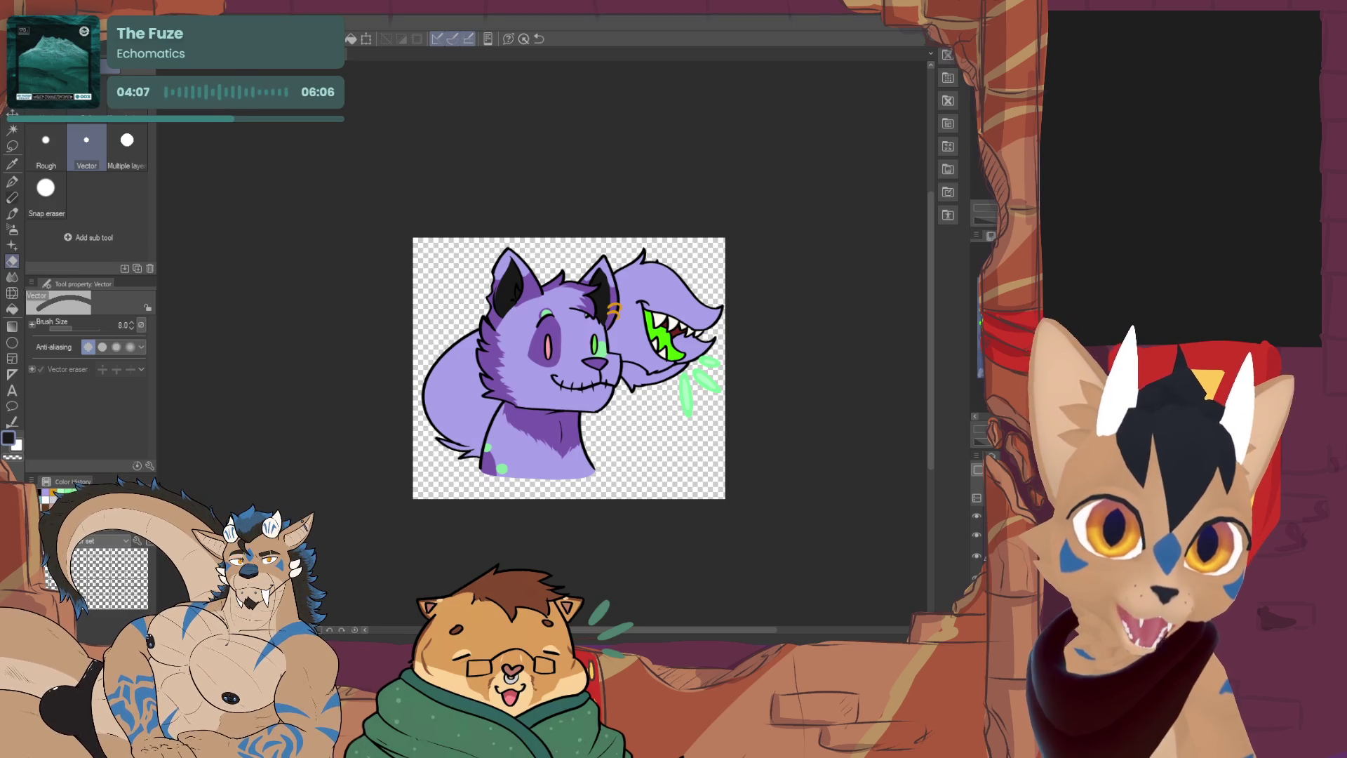
Toggle the vector eraser option on and off, then hide and re-show the green-mouth tail layer
click(41, 369)
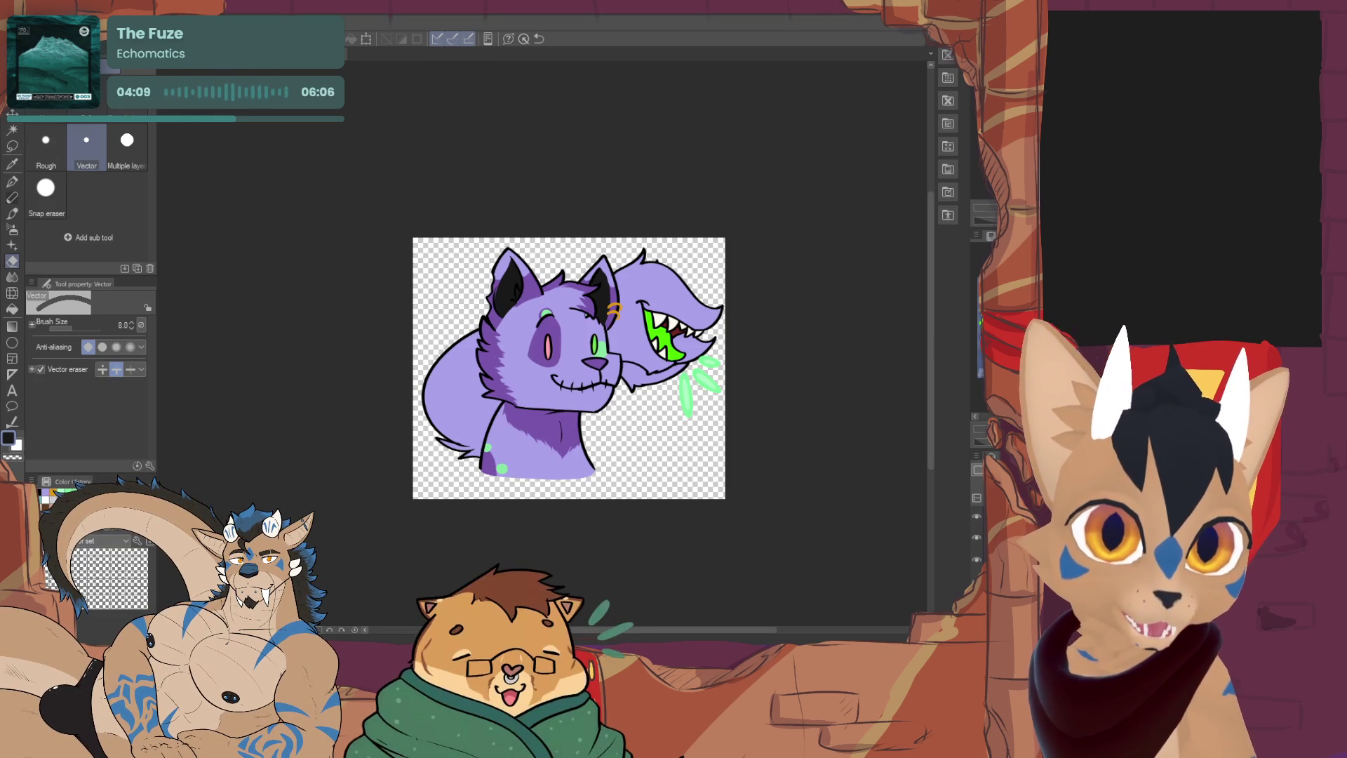
click(41, 369)
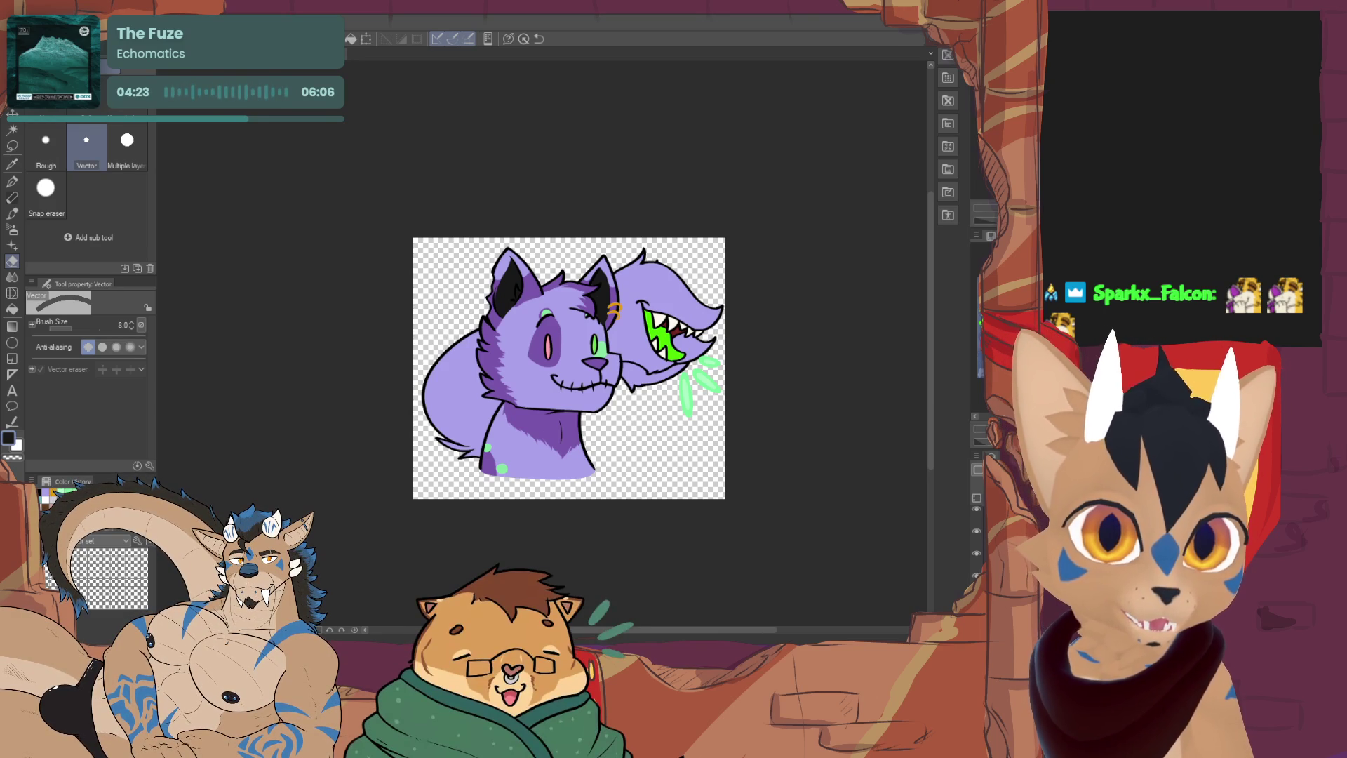
click(977, 536)
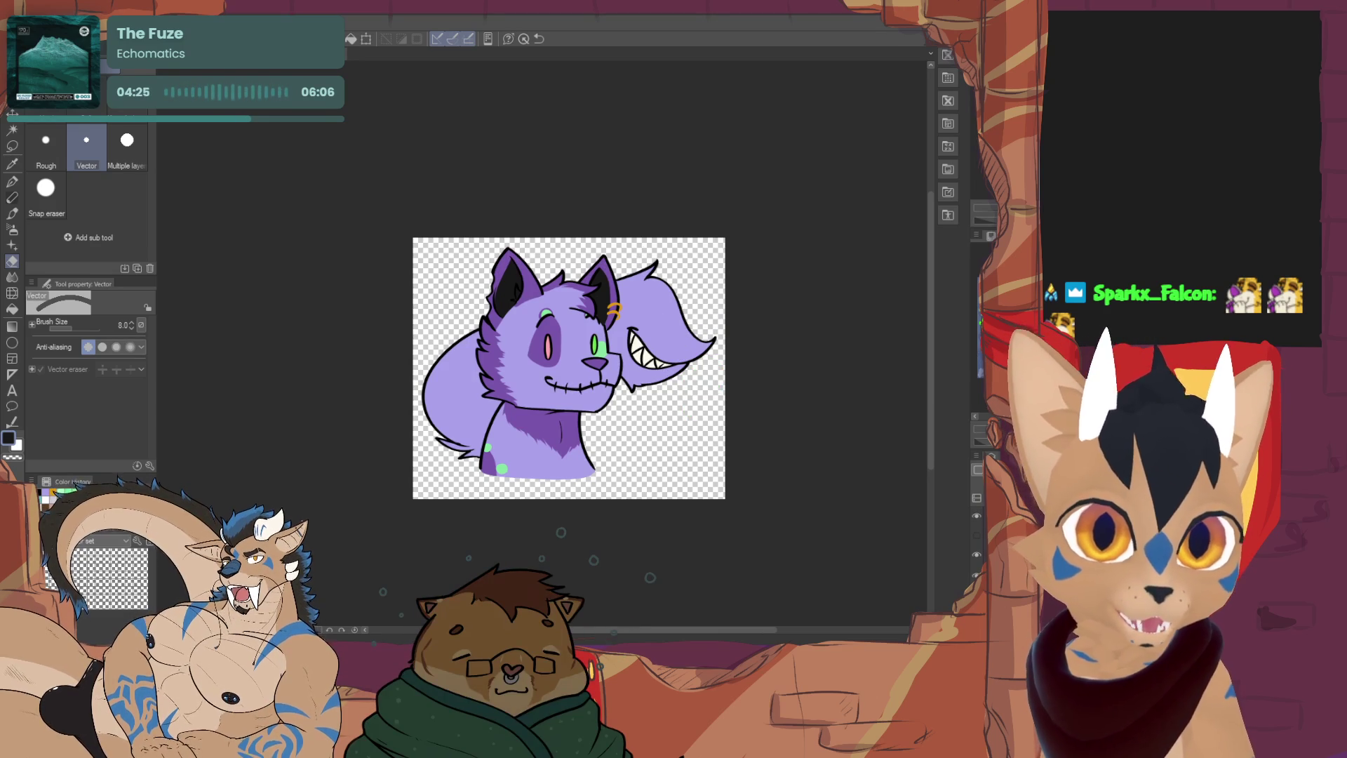
scroll(977, 547, up, 1)
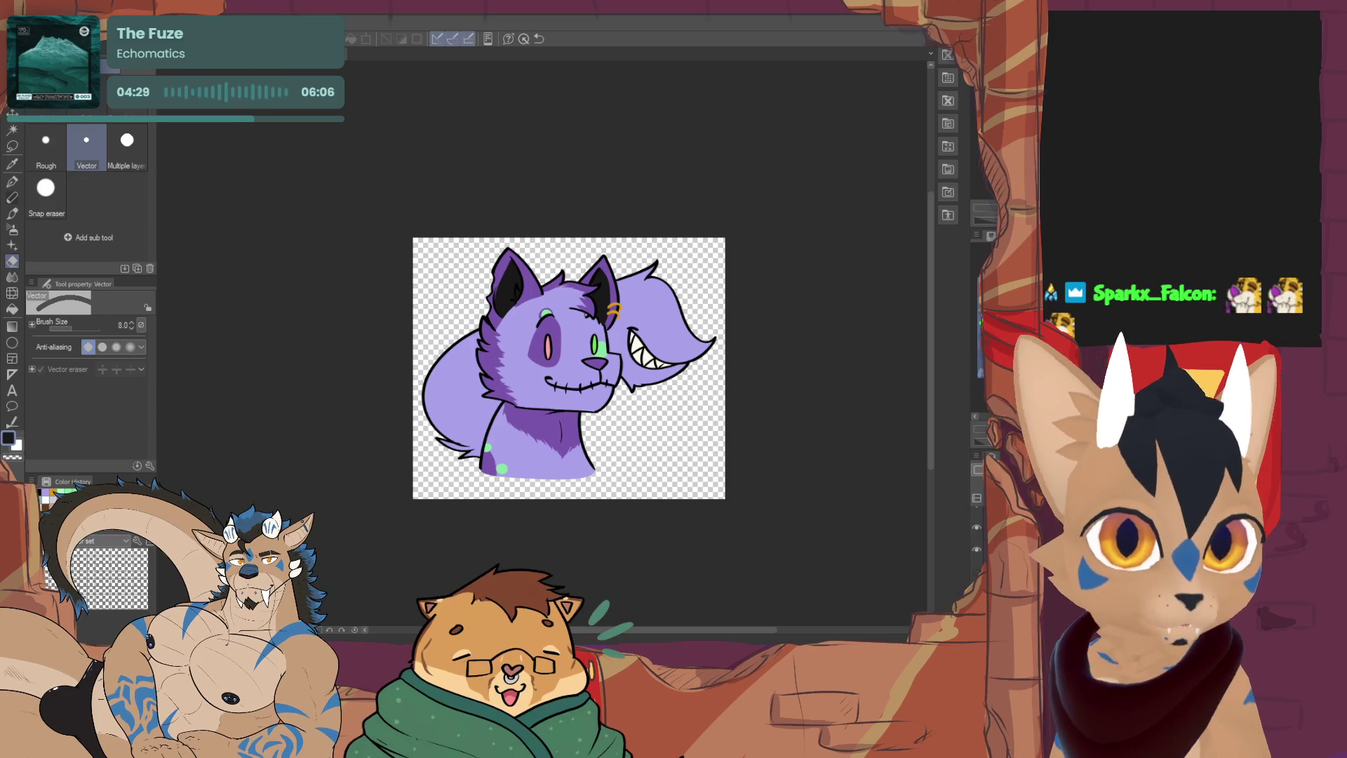
click(971, 574)
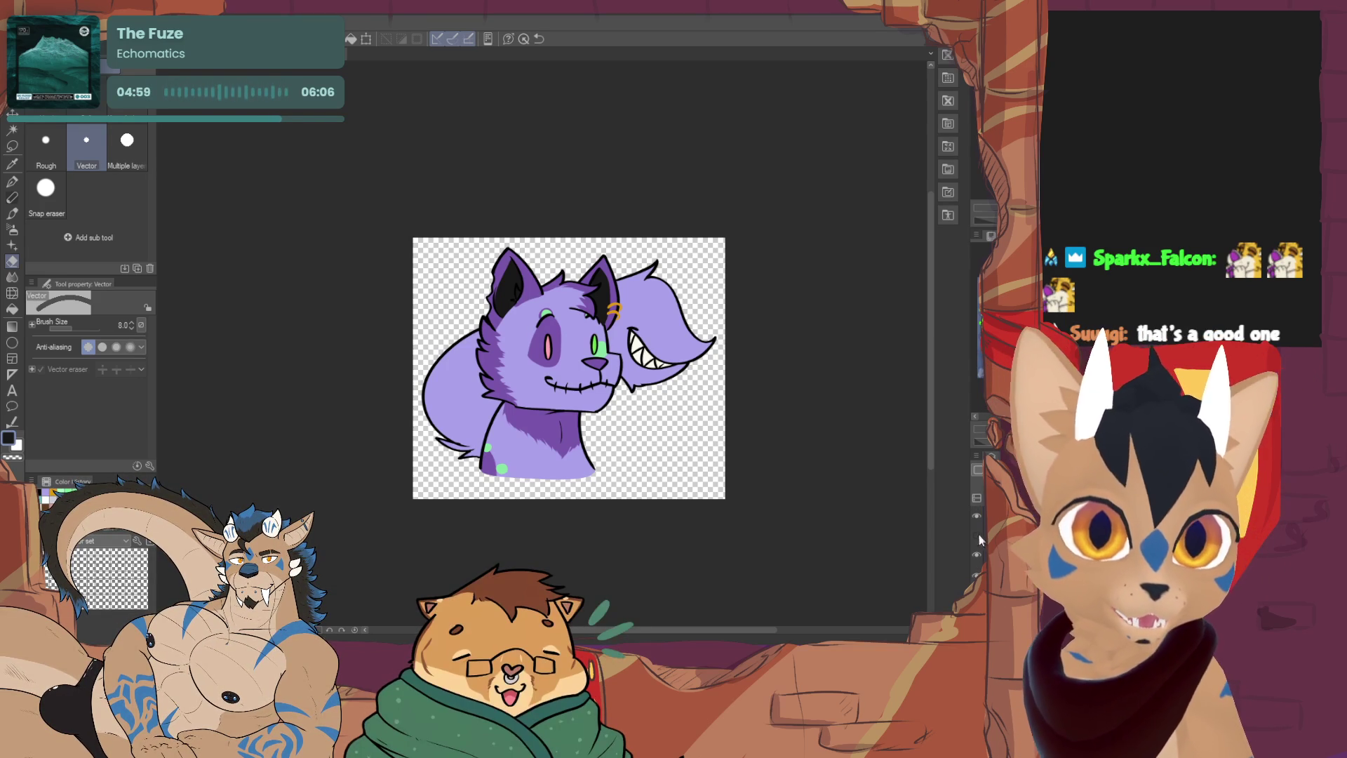
click(976, 534)
Swap the open-mouthed tail layer for the grinning one, then close the cat to reach blank Illustration3
click(976, 555)
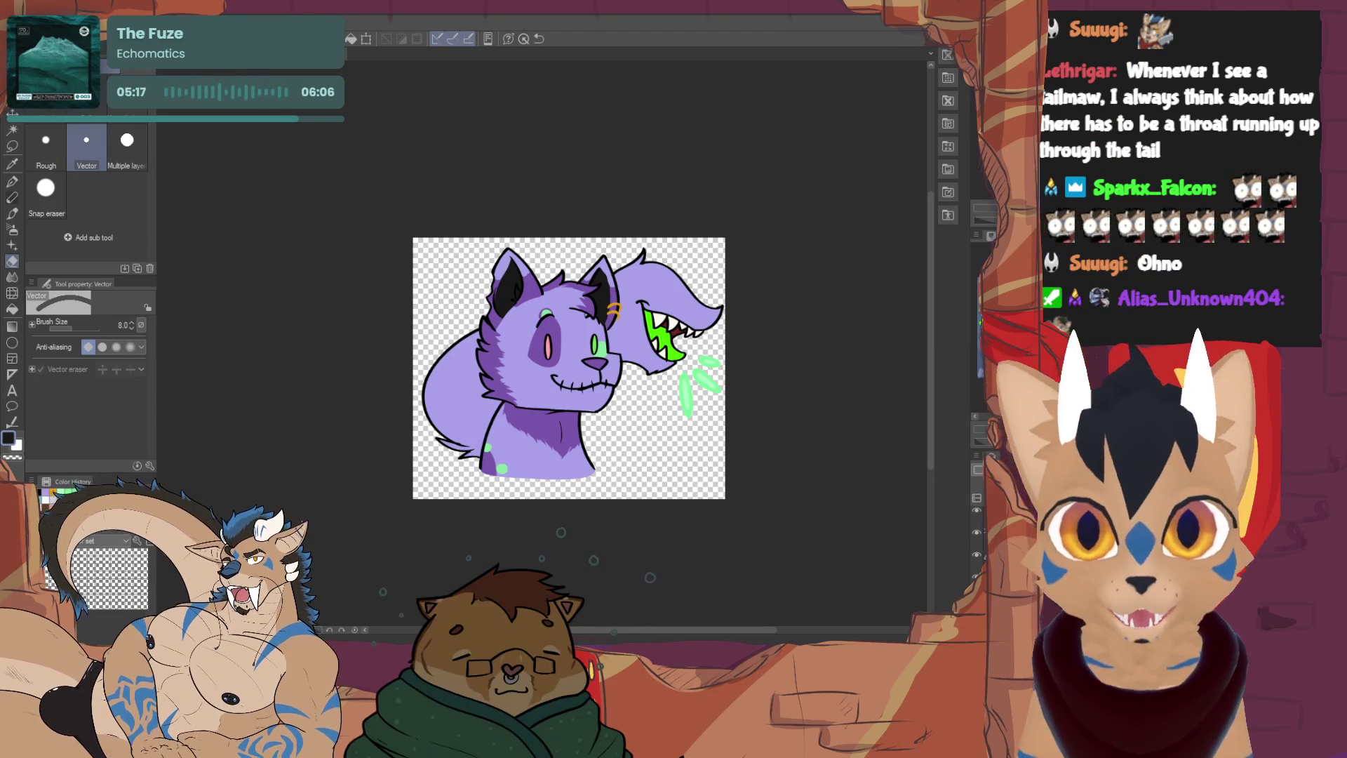
click(977, 539)
click(977, 554)
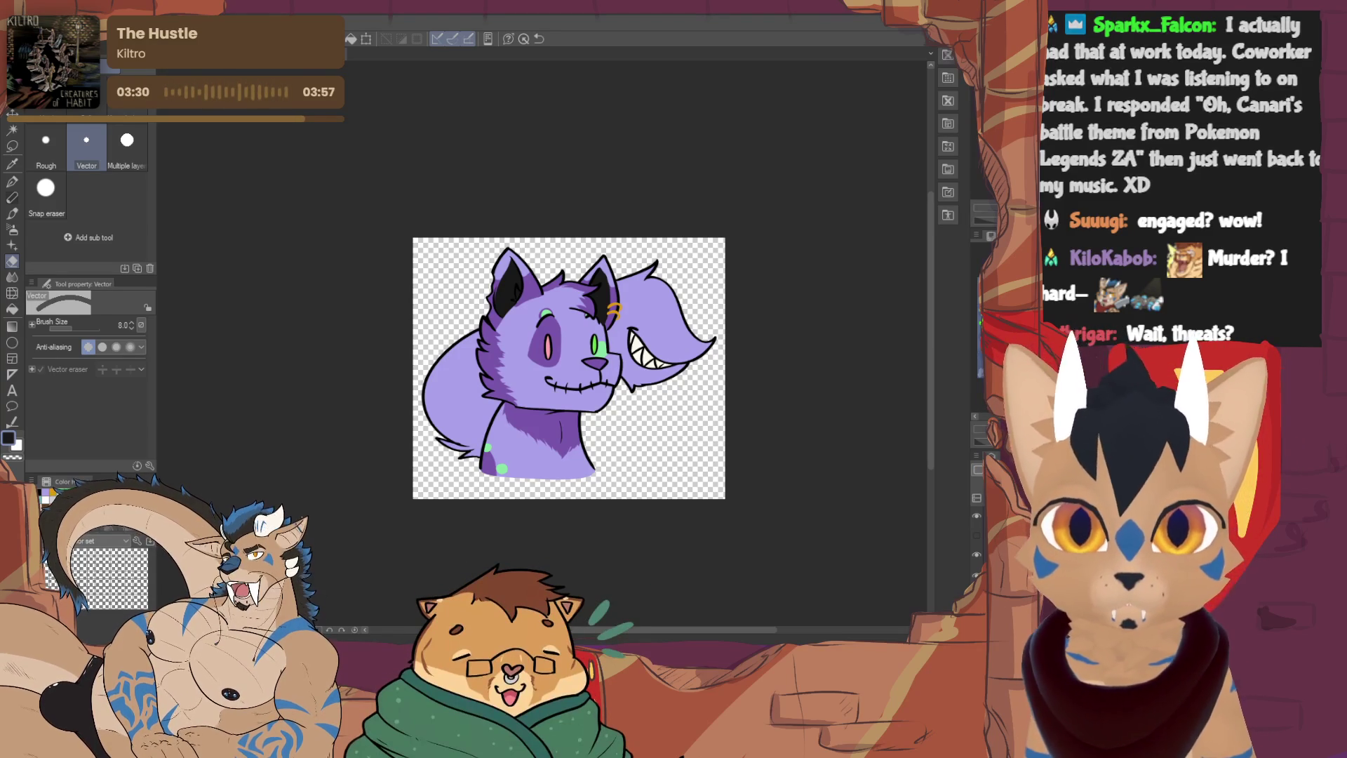
key(ctrl+w)
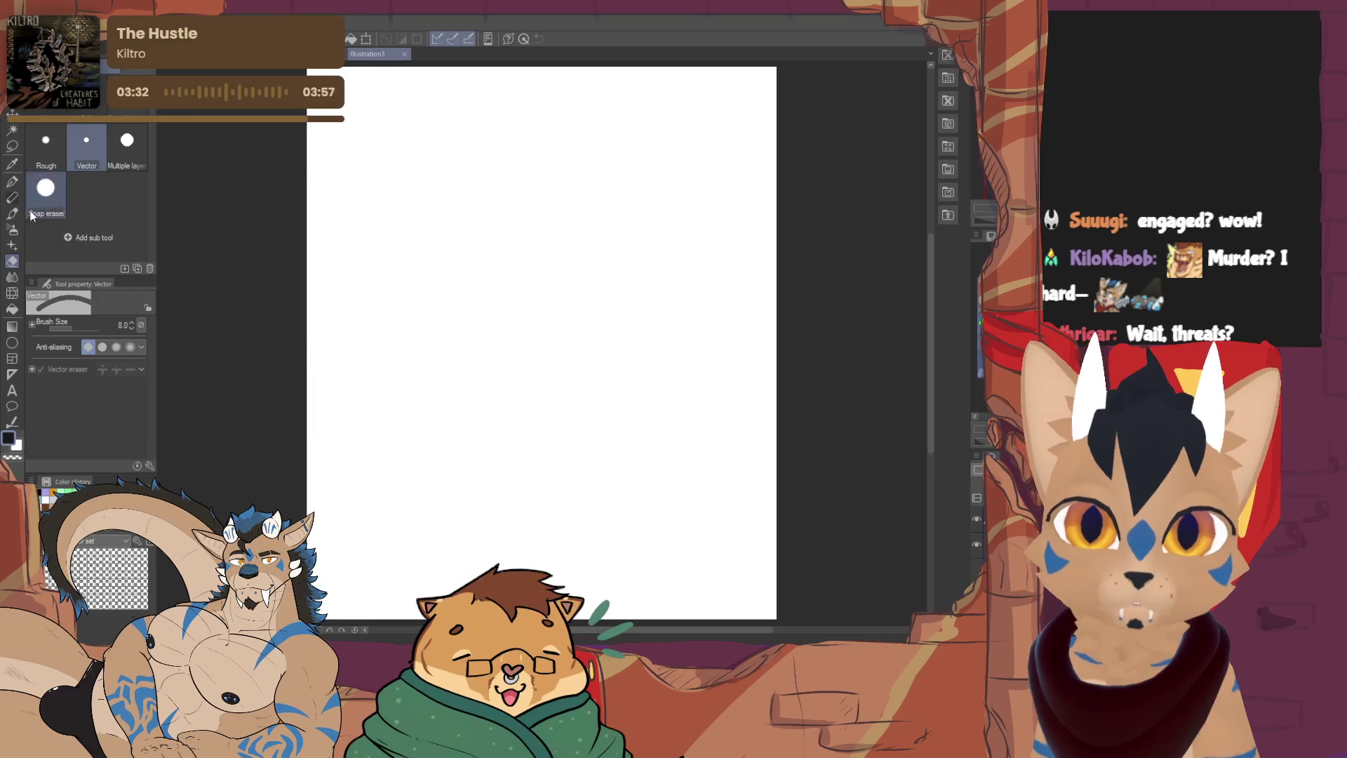
Sketch the red head outline, snout, lower head curve and fanged mouth line
key(p)
scroll(502, 343, up, 3)
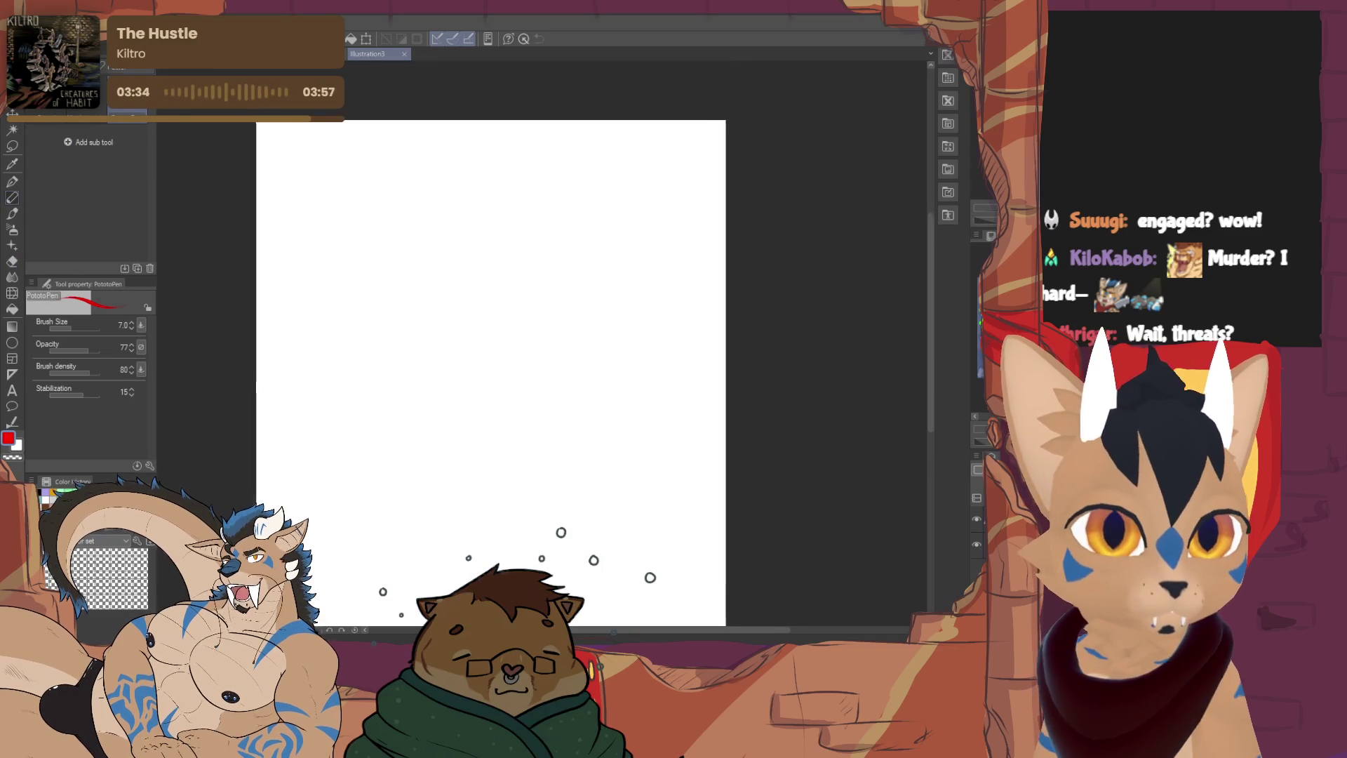
scroll(491, 343, down, 2)
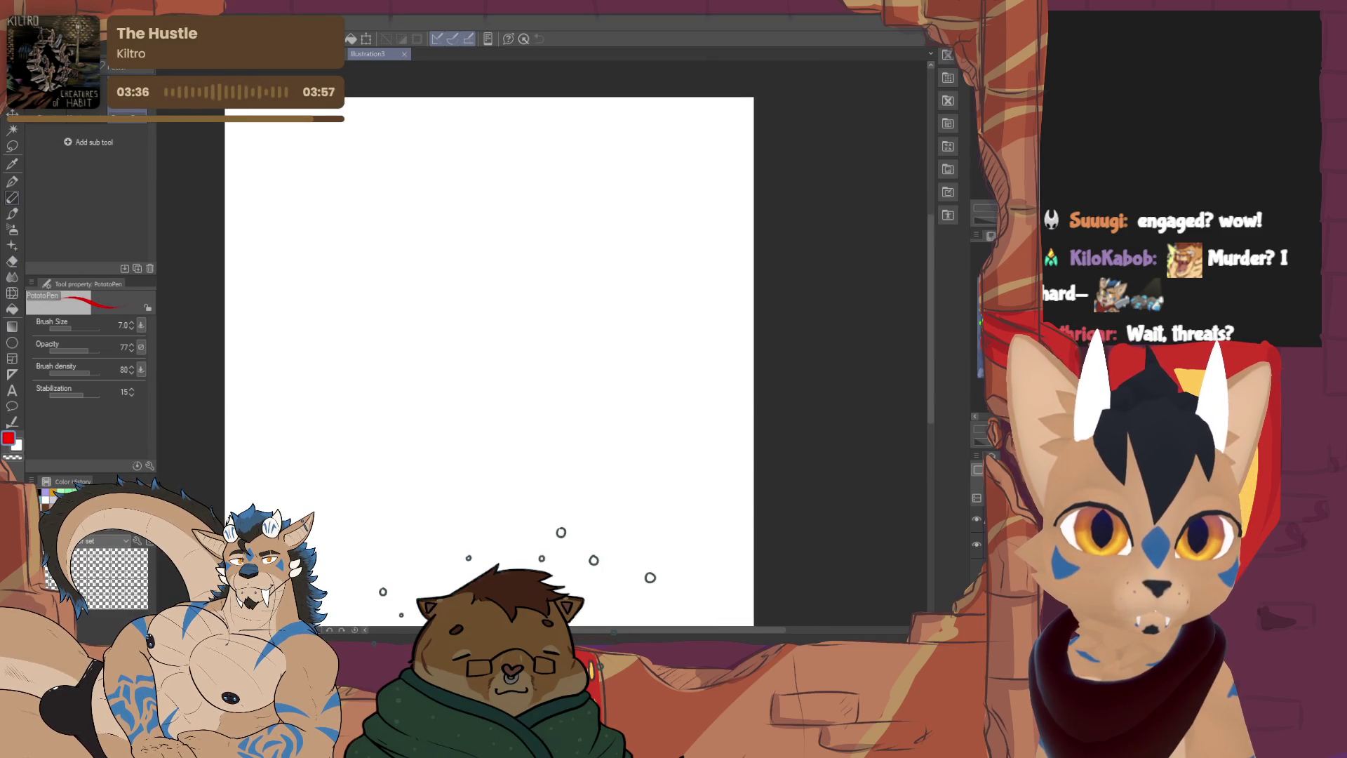
scroll(491, 343, up, 2)
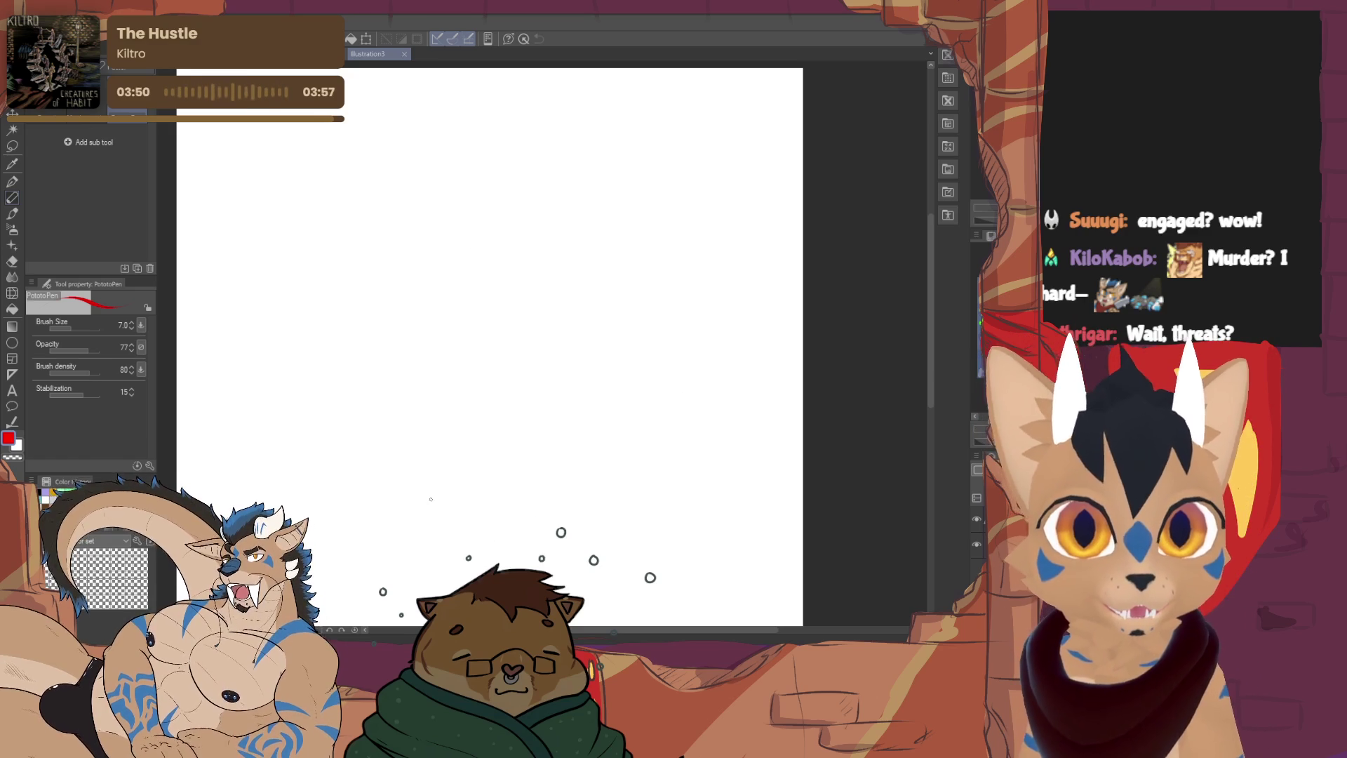
mouse_move(352, 254)
mouse_down()
mouse_move(413, 249)
mouse_move(442, 279)
mouse_up()
drag(328, 313, 382, 341)
mouse_move(414, 266)
mouse_down()
mouse_move(419, 291)
mouse_move(486, 322)
mouse_move(477, 350)
mouse_move(489, 341)
mouse_up()
mouse_move(393, 348)
mouse_down()
mouse_move(498, 351)
mouse_move(485, 360)
mouse_up()
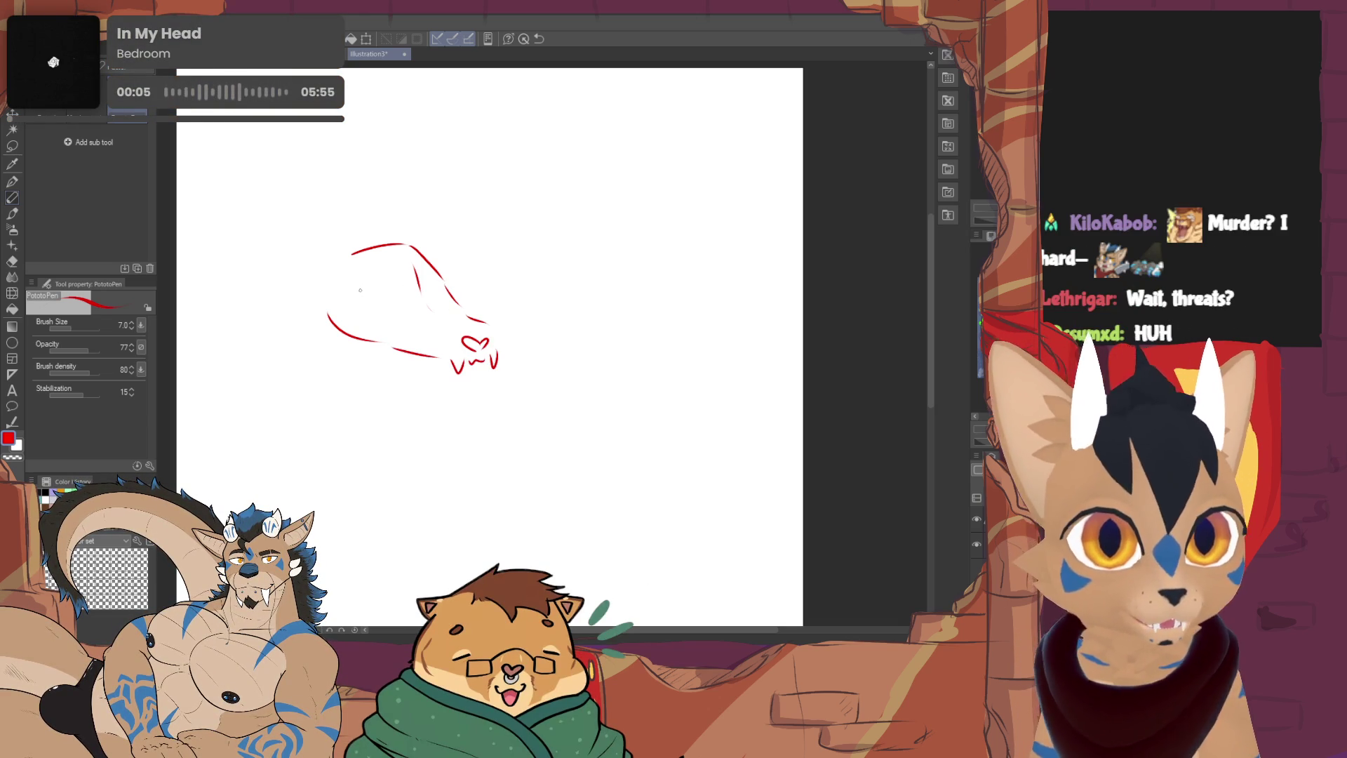
Add the oval eye, a short brow line and the left pointed ear
mouse_move(359, 291)
mouse_down()
mouse_move(394, 294)
mouse_move(360, 307)
mouse_up()
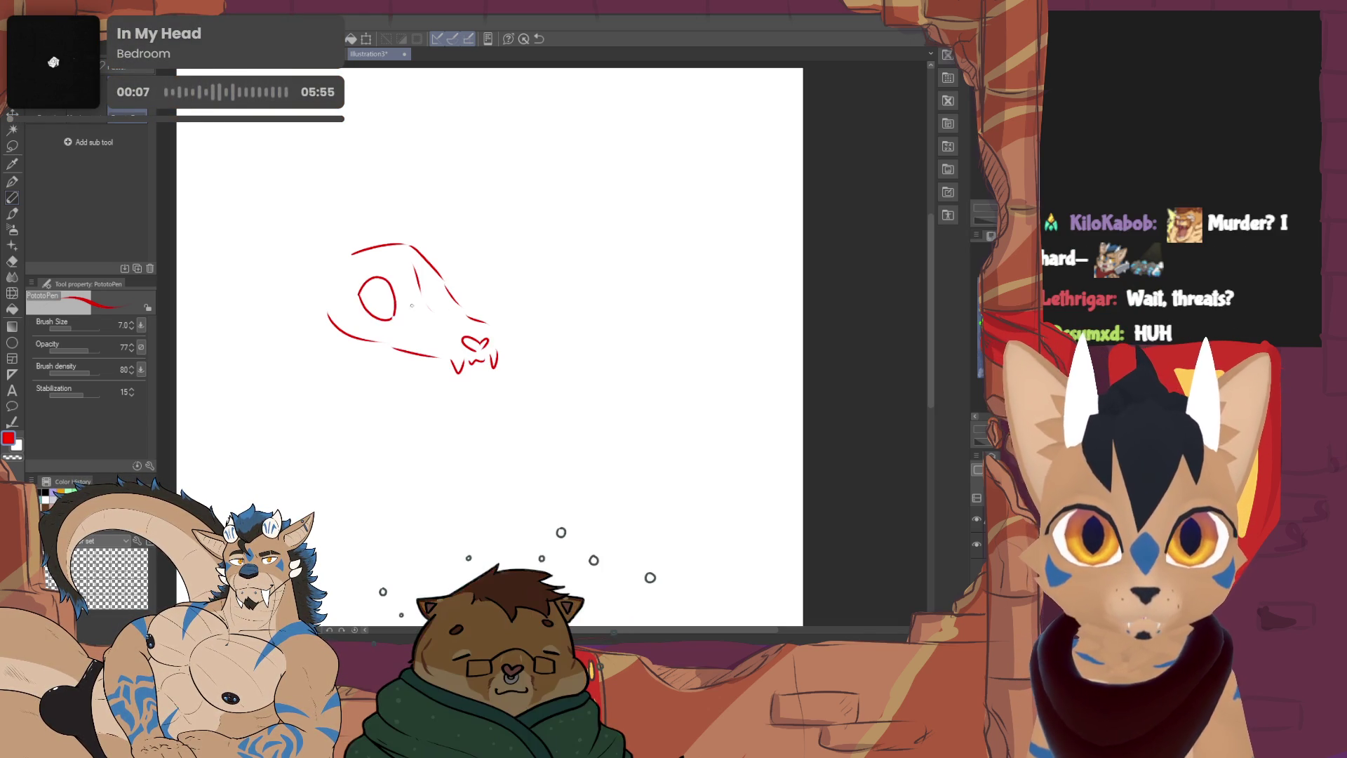
drag(437, 283, 441, 301)
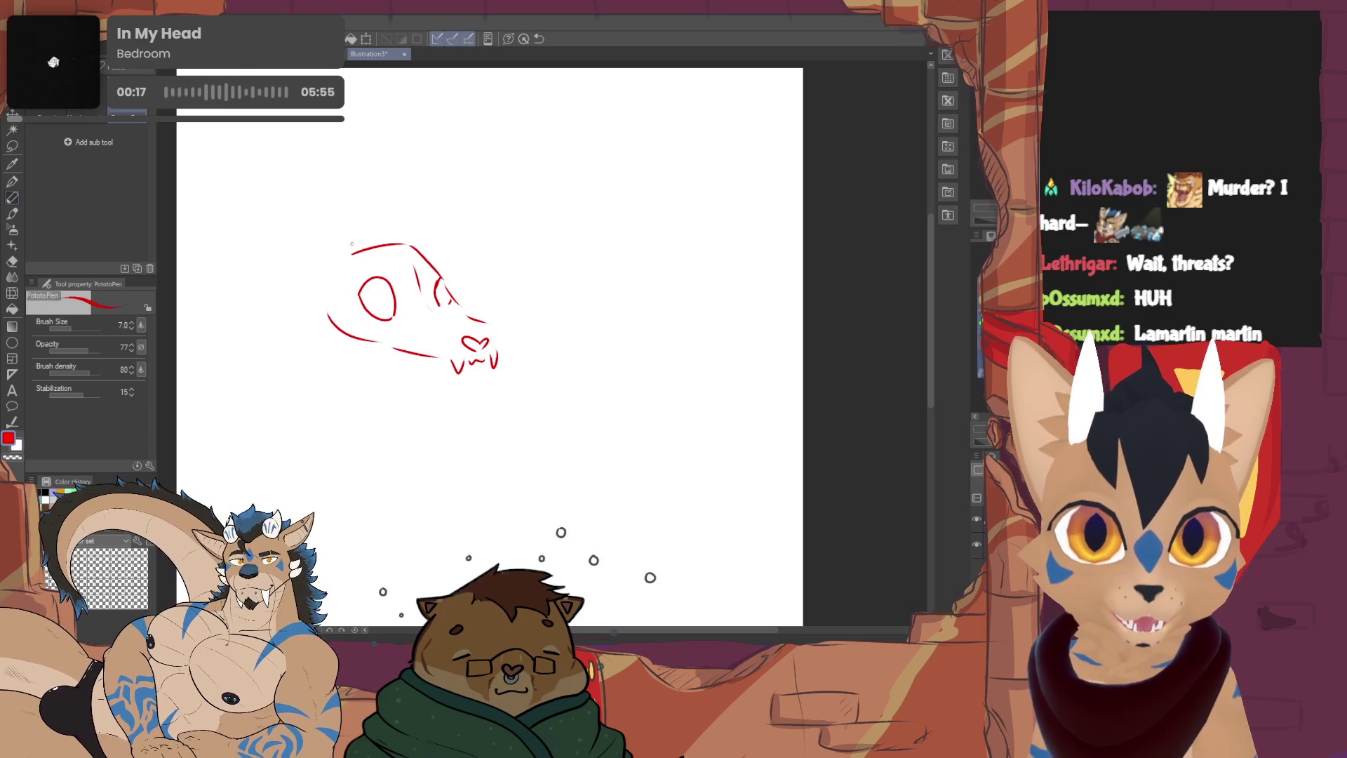
mouse_move(352, 243)
mouse_down()
mouse_move(321, 172)
mouse_move(312, 284)
mouse_up()
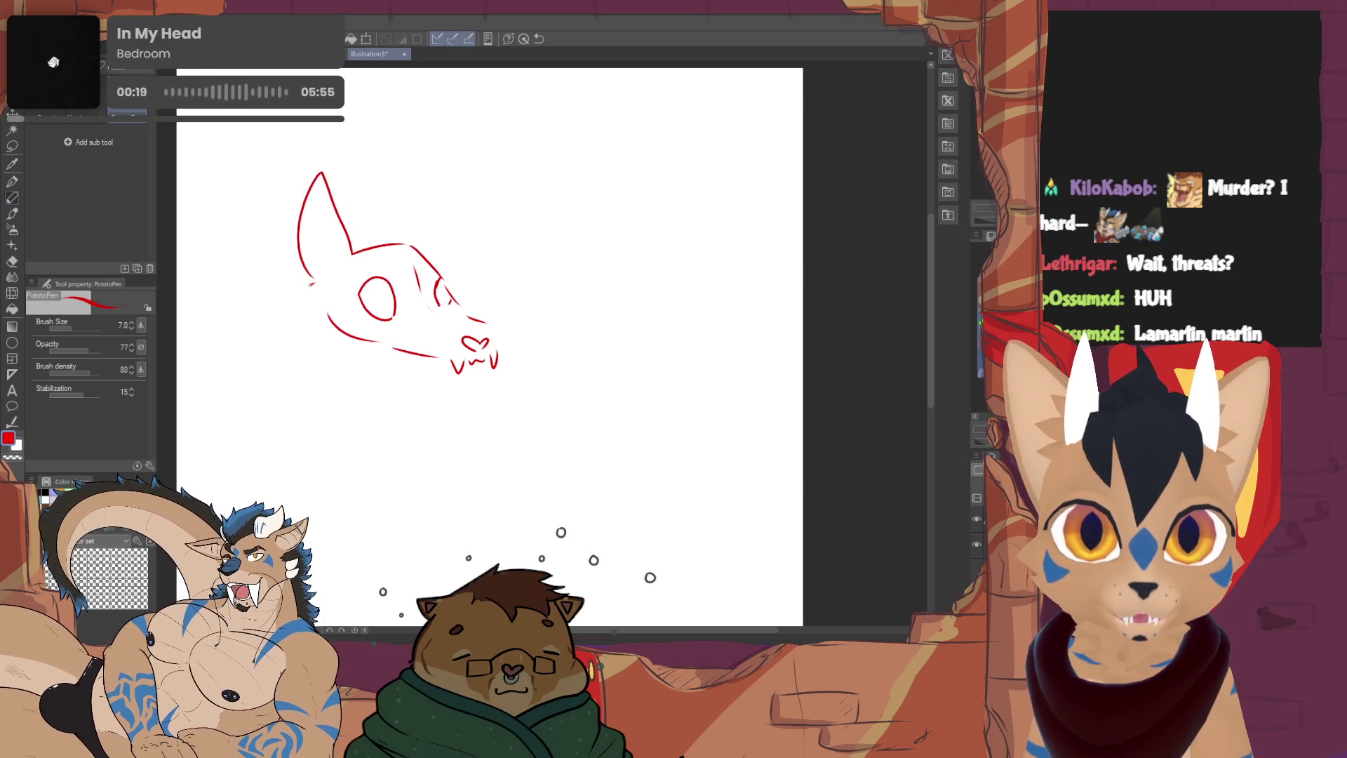
Add the right ear and jagged left-side fur, erase stray face strokes, and draw the lower jaw
mouse_move(410, 230)
mouse_down()
mouse_move(452, 216)
mouse_move(451, 261)
mouse_up()
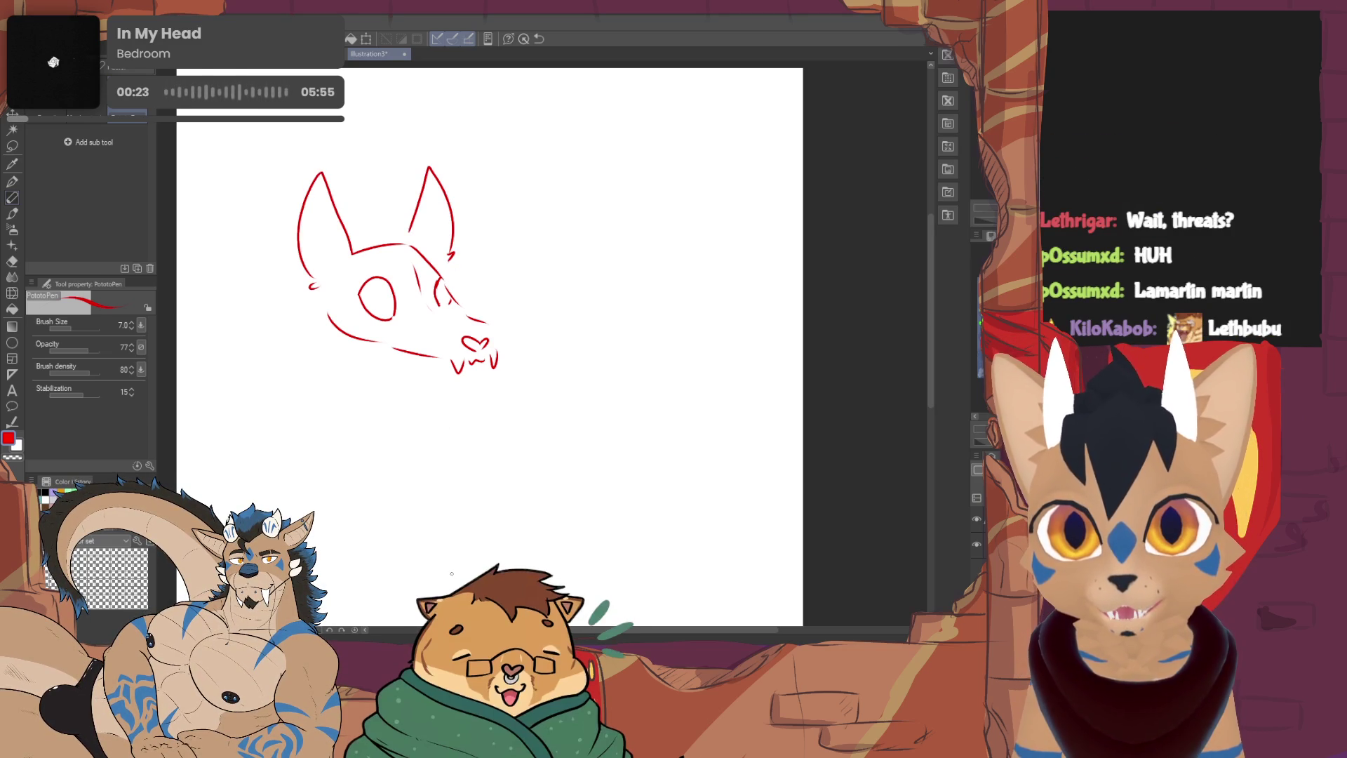
mouse_move(402, 251)
mouse_down()
mouse_move(457, 331)
mouse_move(477, 278)
mouse_move(463, 207)
mouse_move(383, 249)
mouse_up()
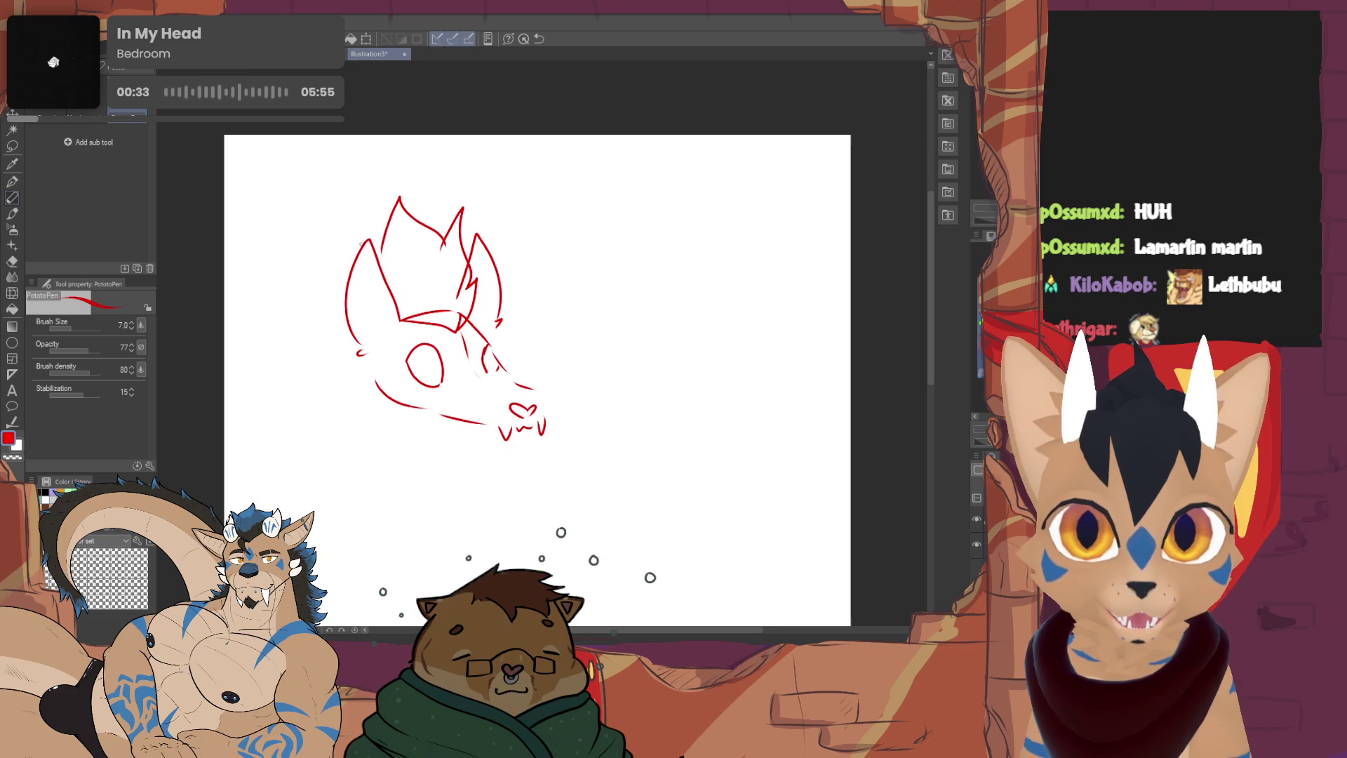
mouse_move(346, 392)
mouse_down()
mouse_move(312, 329)
mouse_move(333, 246)
mouse_move(360, 218)
mouse_move(380, 231)
mouse_up()
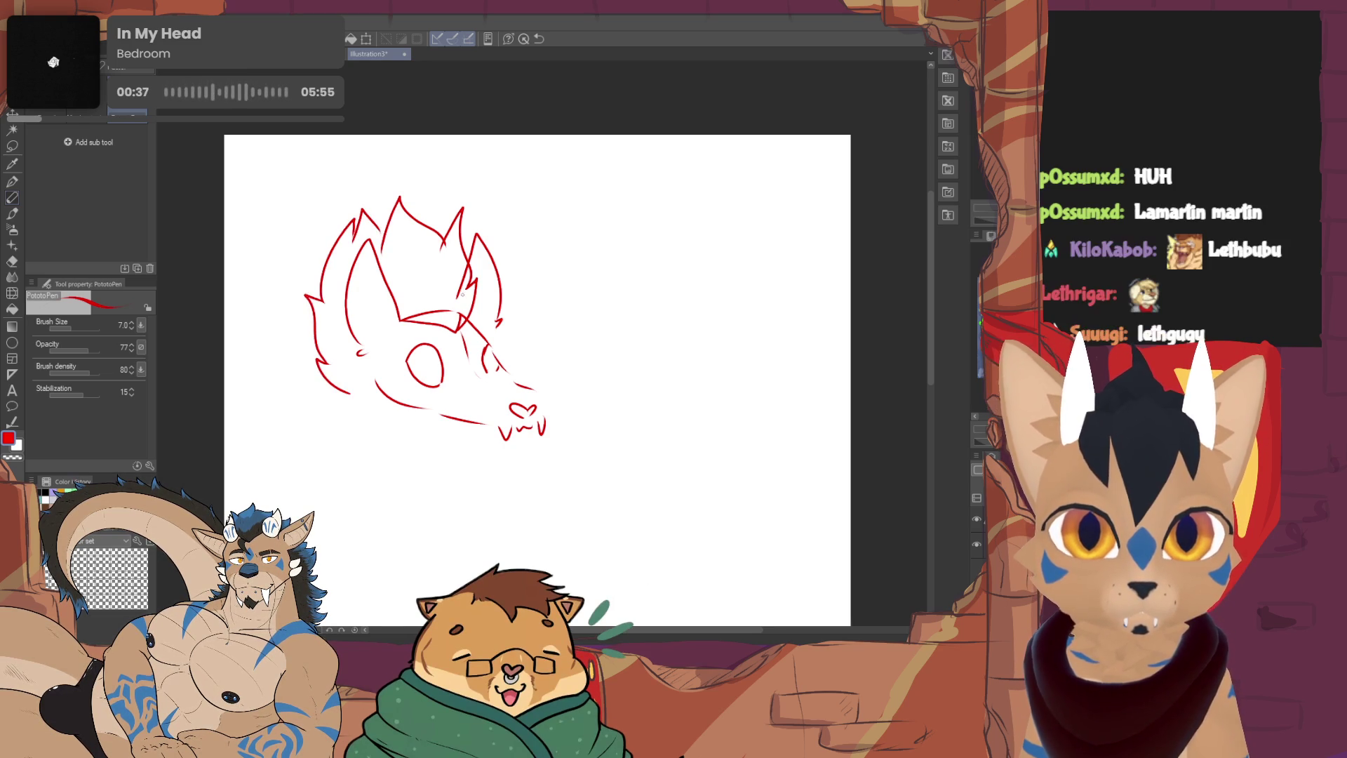
key(e)
key(e)
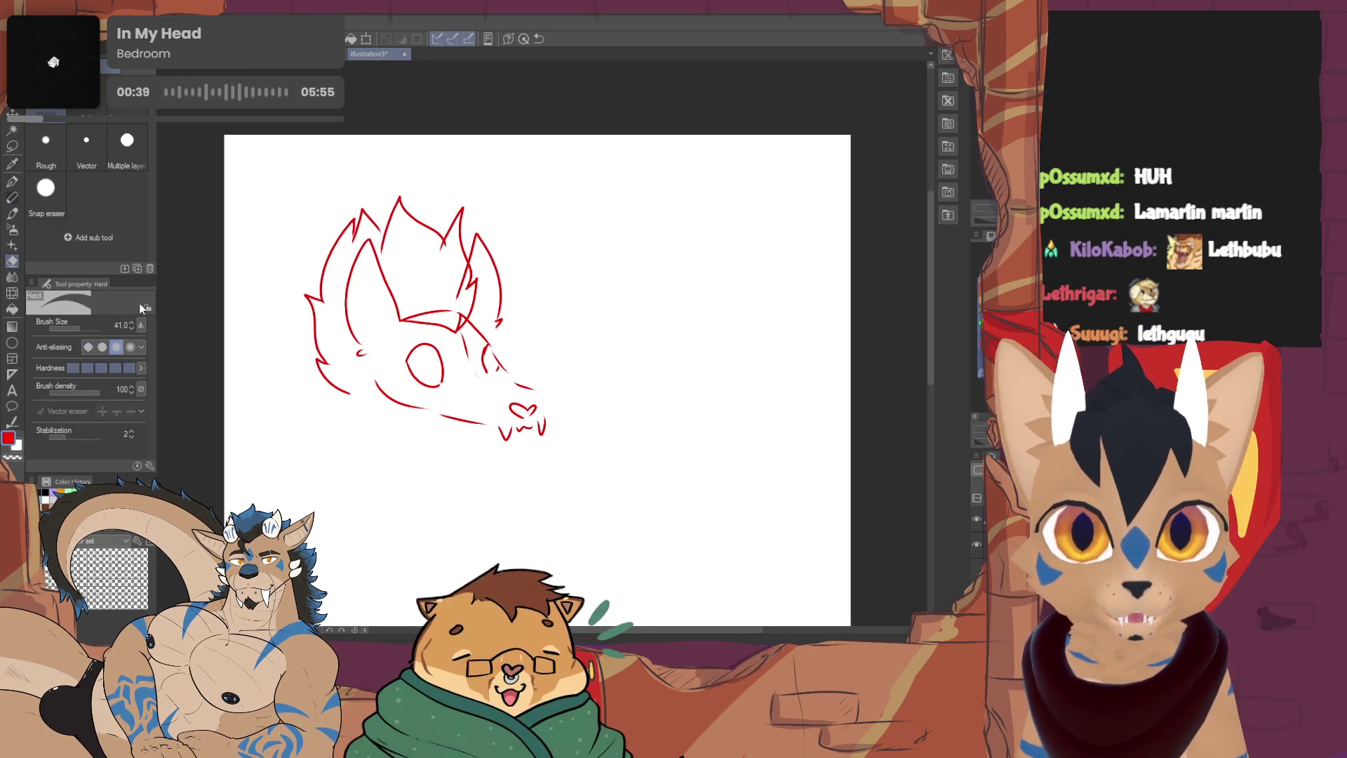
mouse_move(439, 309)
mouse_down()
mouse_move(457, 316)
mouse_move(460, 277)
mouse_move(438, 285)
mouse_move(449, 283)
mouse_up()
key(p)
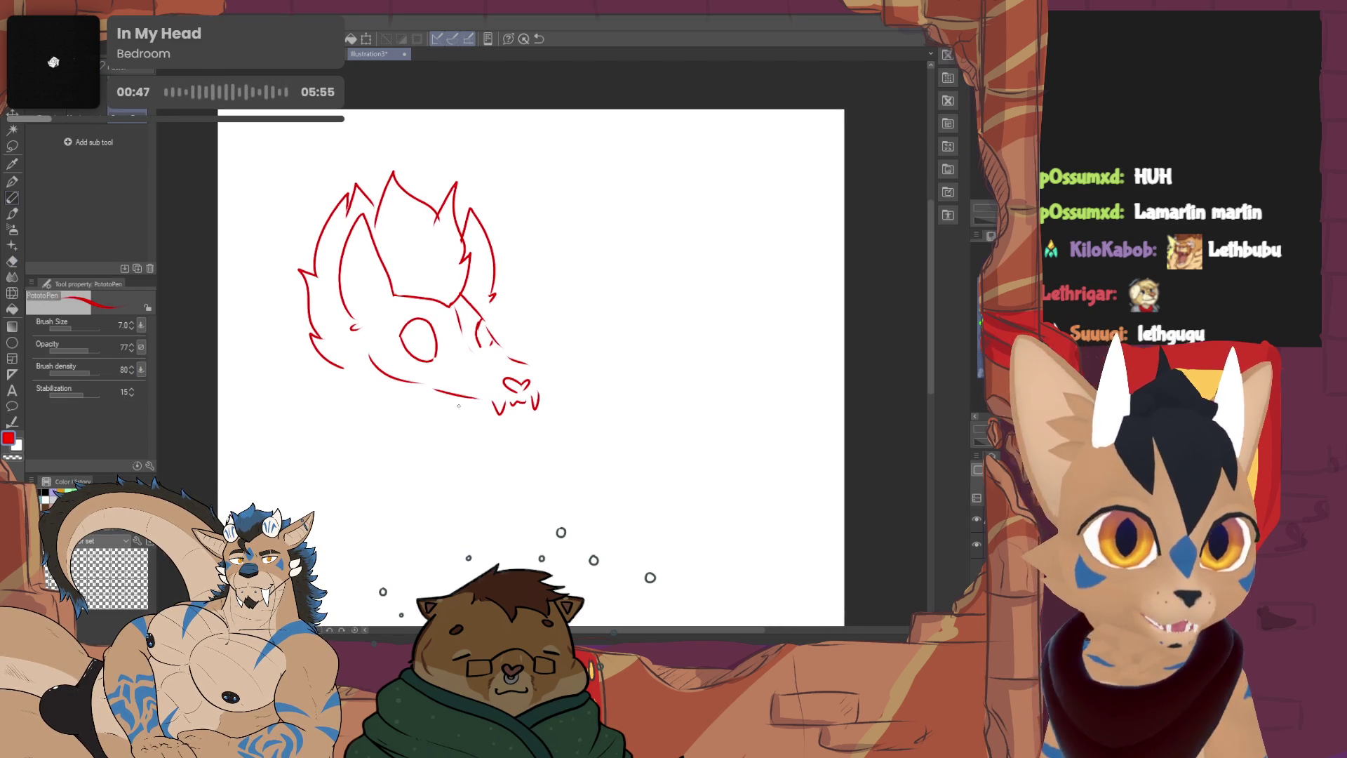
mouse_move(368, 367)
mouse_down()
mouse_move(394, 418)
mouse_move(501, 426)
mouse_up()
scroll(695, 354, up, 3)
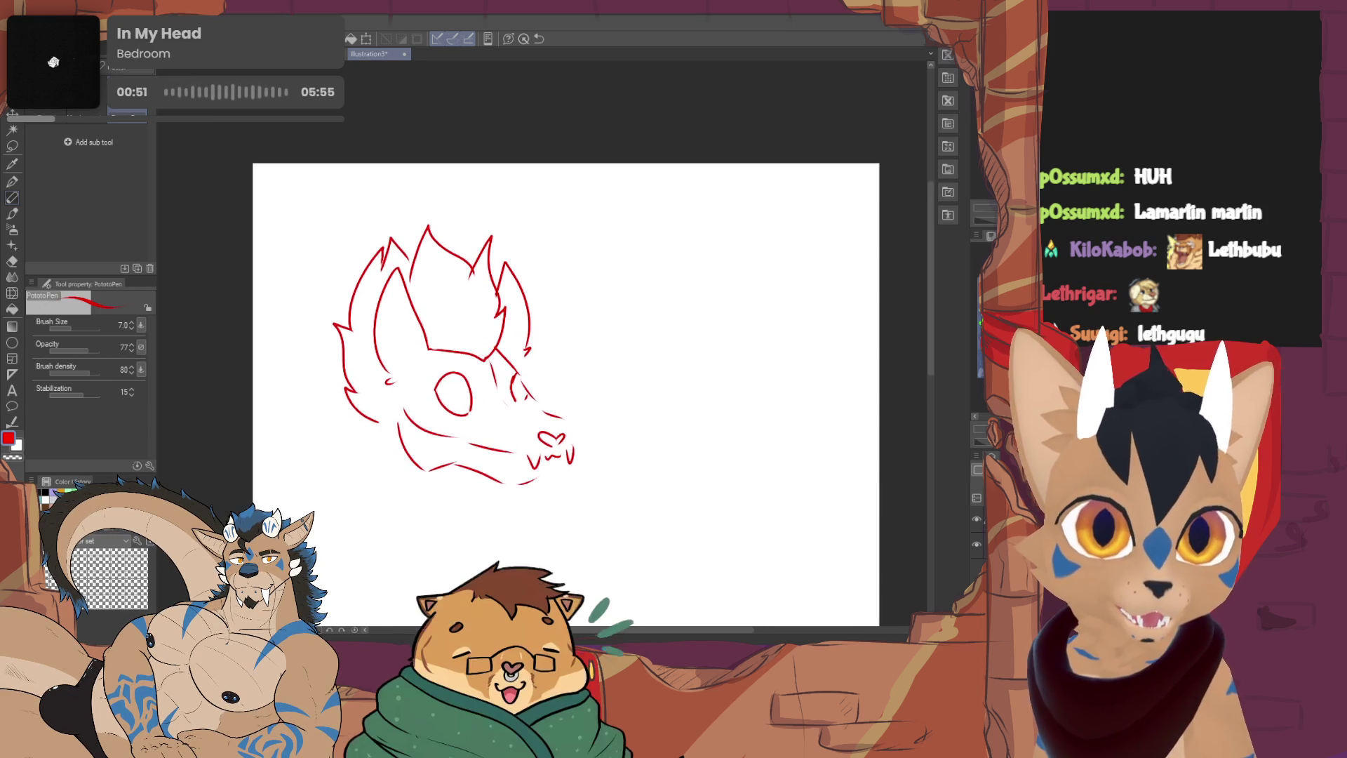
Draw a small bow atop the head, spiky hair between the ears and left-cheek fur
scroll(615, 317, right, 2)
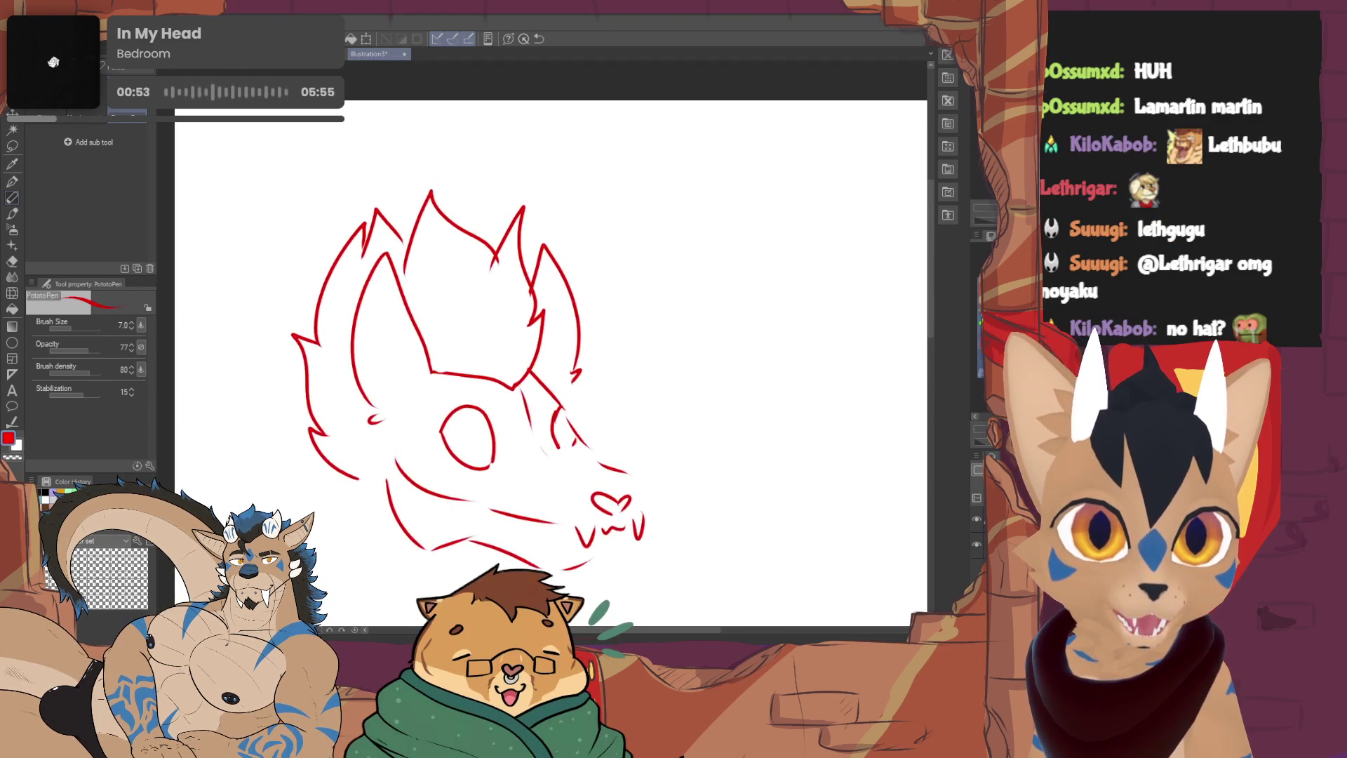
scroll(615, 317, down, 2)
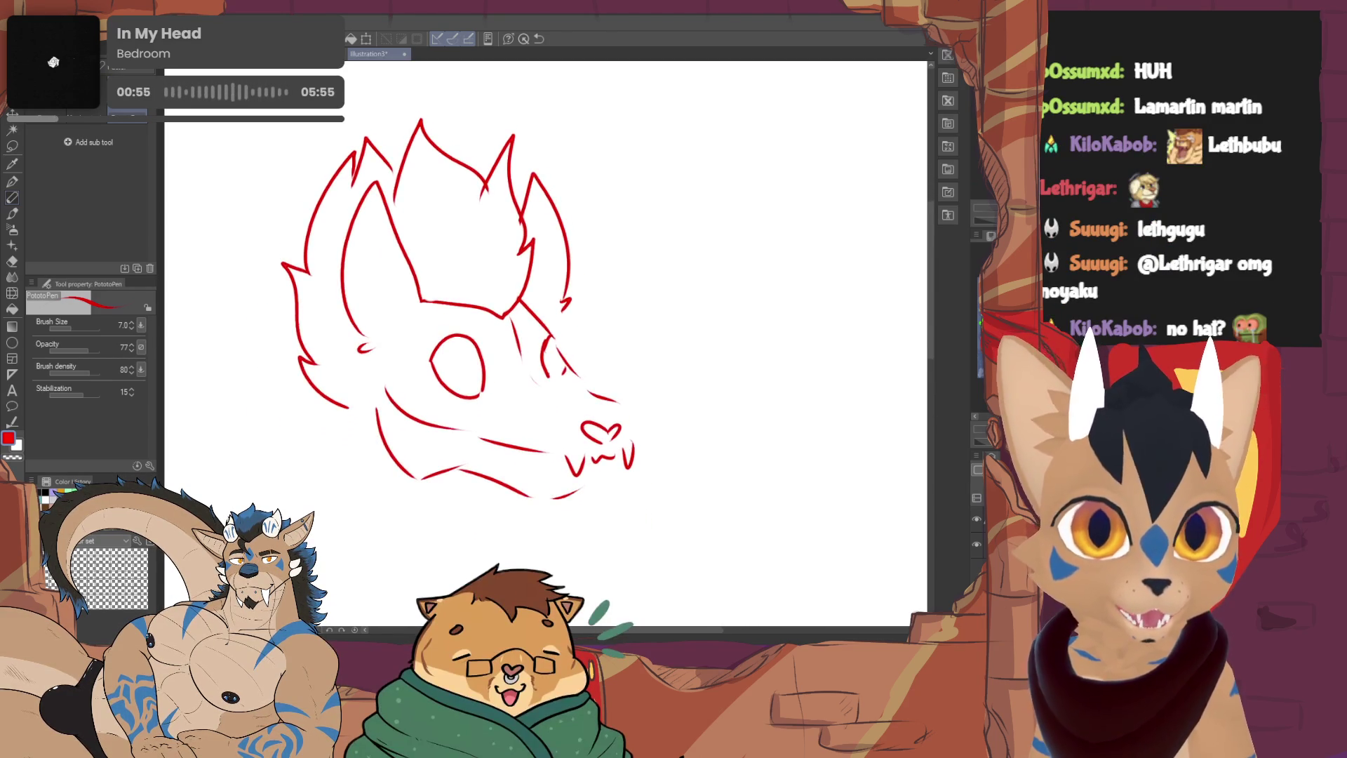
scroll(615, 317, up, 4)
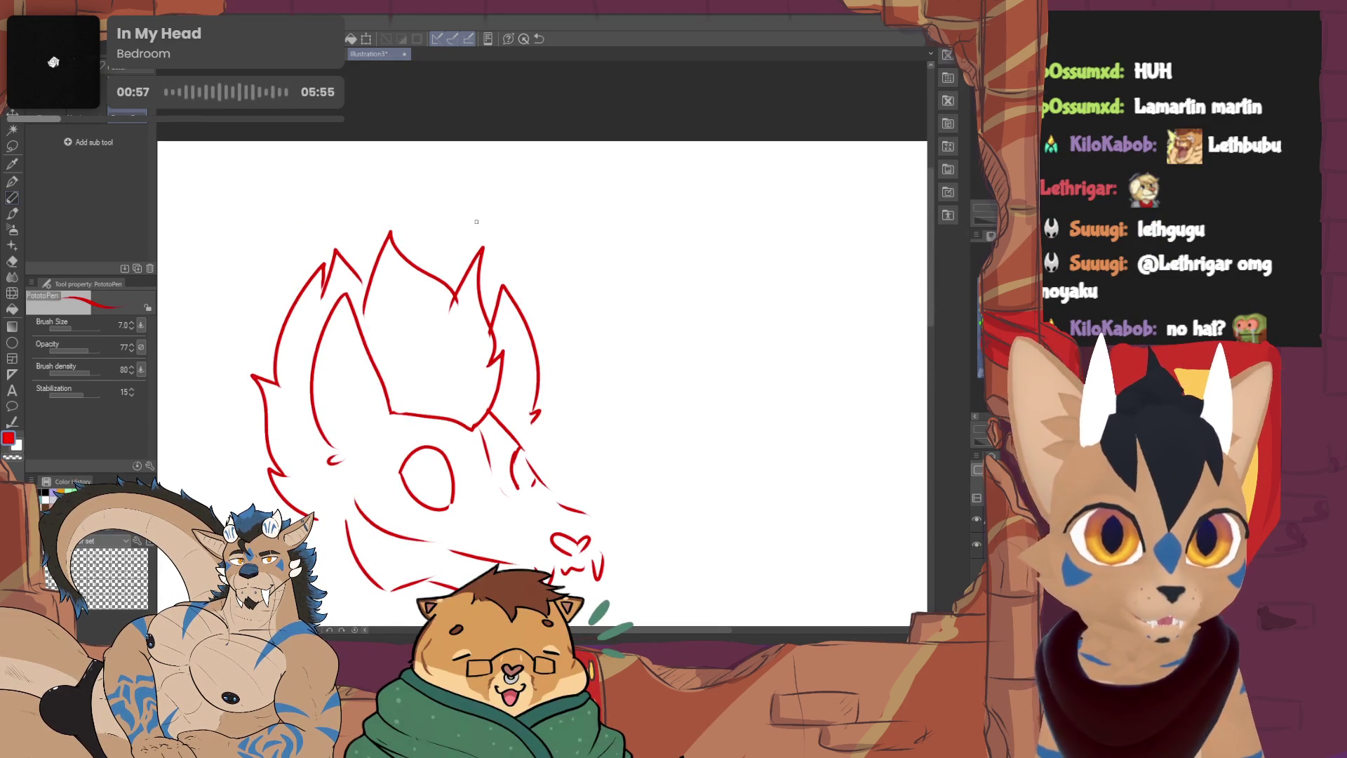
mouse_move(374, 224)
mouse_down()
mouse_move(419, 242)
mouse_move(421, 225)
mouse_move(370, 210)
mouse_move(373, 140)
mouse_move(401, 150)
mouse_up()
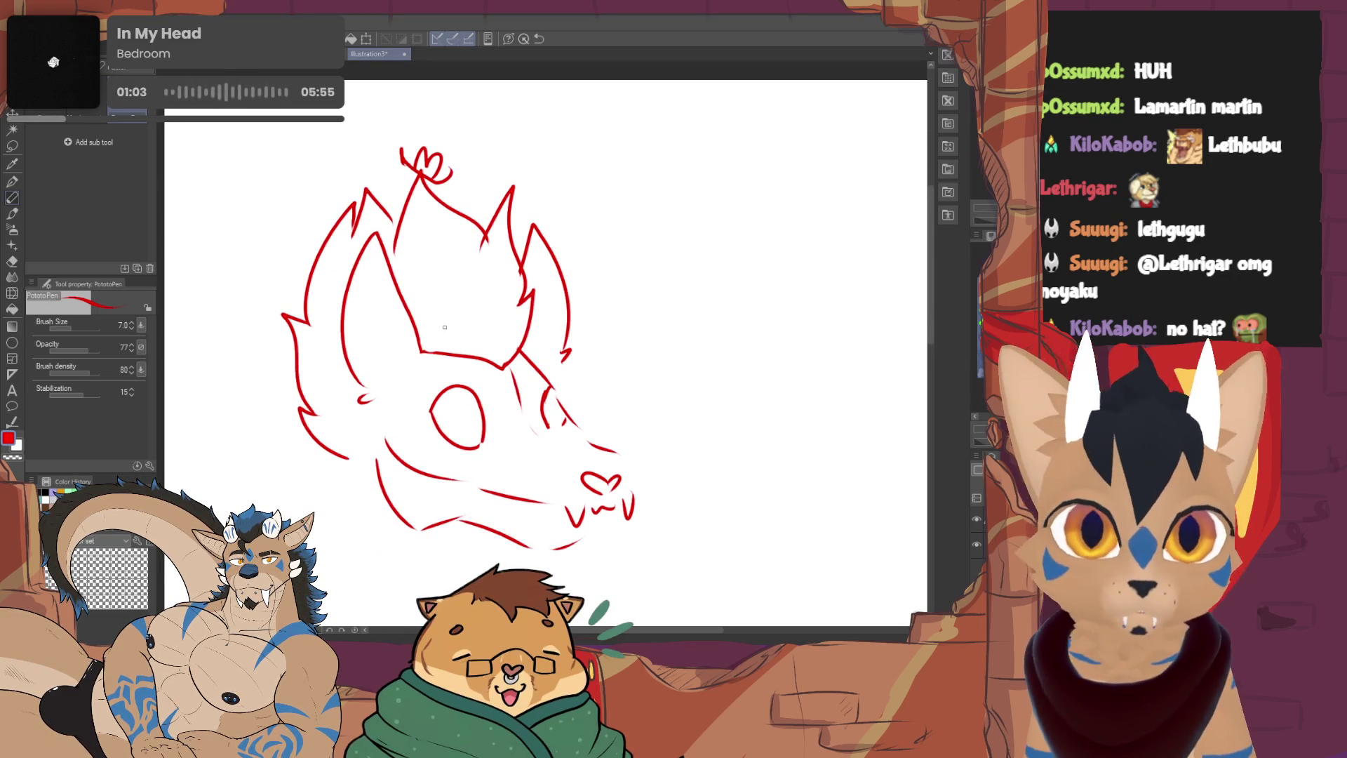
mouse_move(423, 348)
mouse_down()
mouse_move(414, 258)
mouse_move(438, 307)
mouse_move(522, 302)
mouse_up()
mouse_move(351, 434)
mouse_down()
mouse_move(325, 378)
mouse_move(335, 317)
mouse_up()
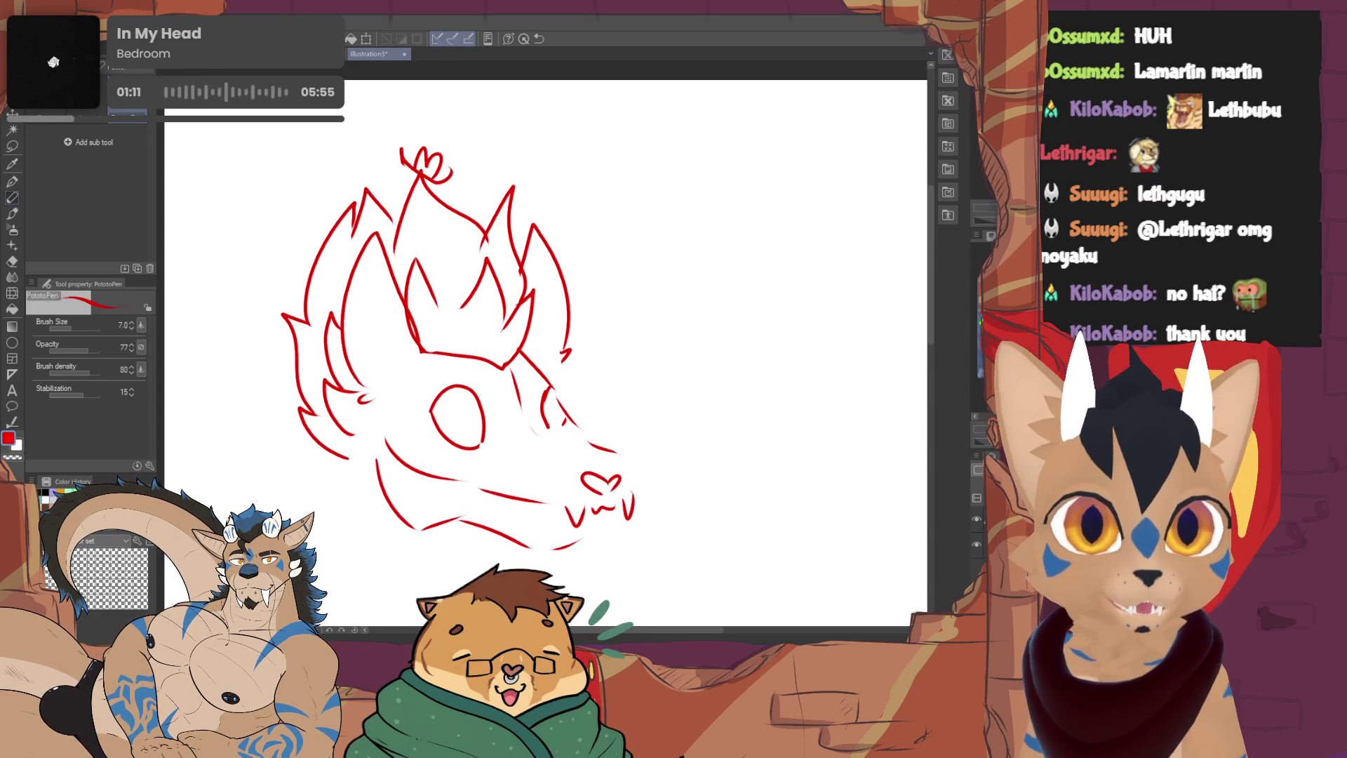
scroll(547, 316, down, 1)
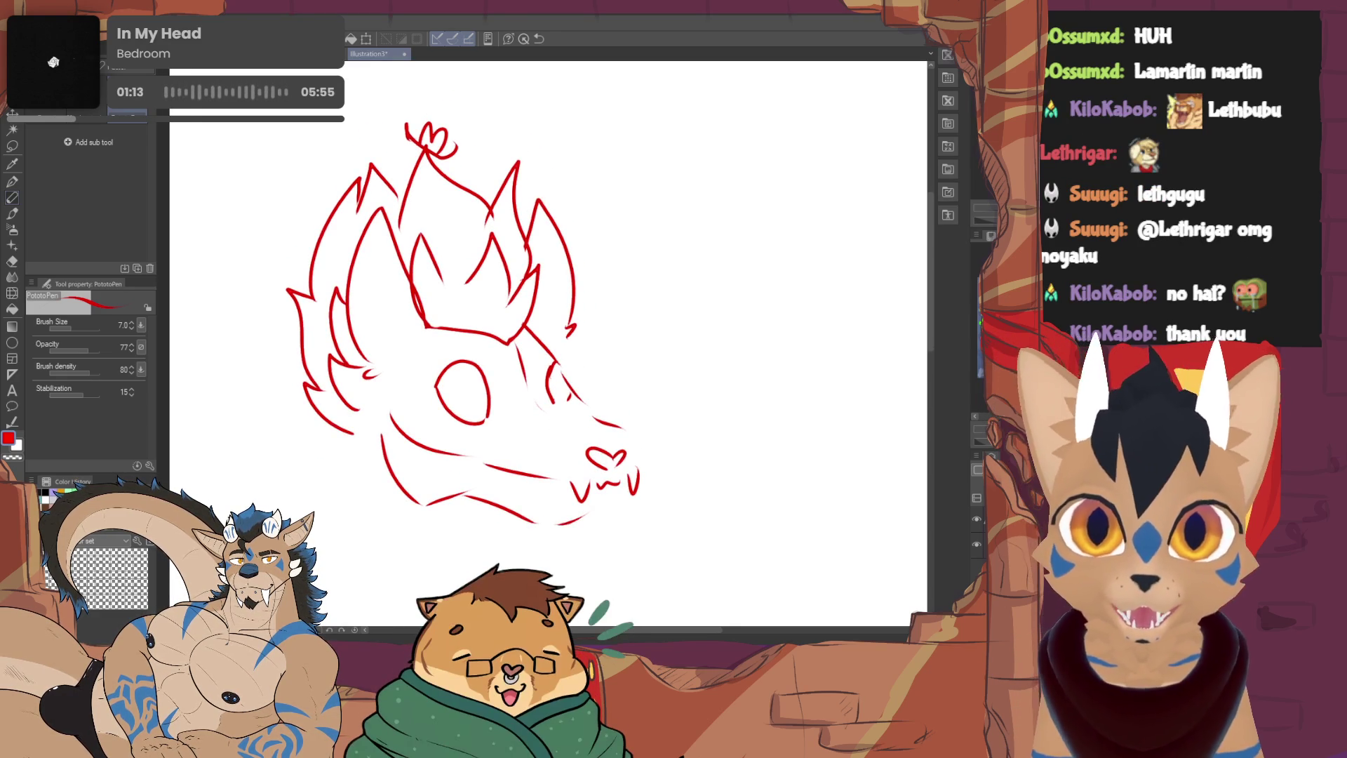
drag(601, 499, 541, 414)
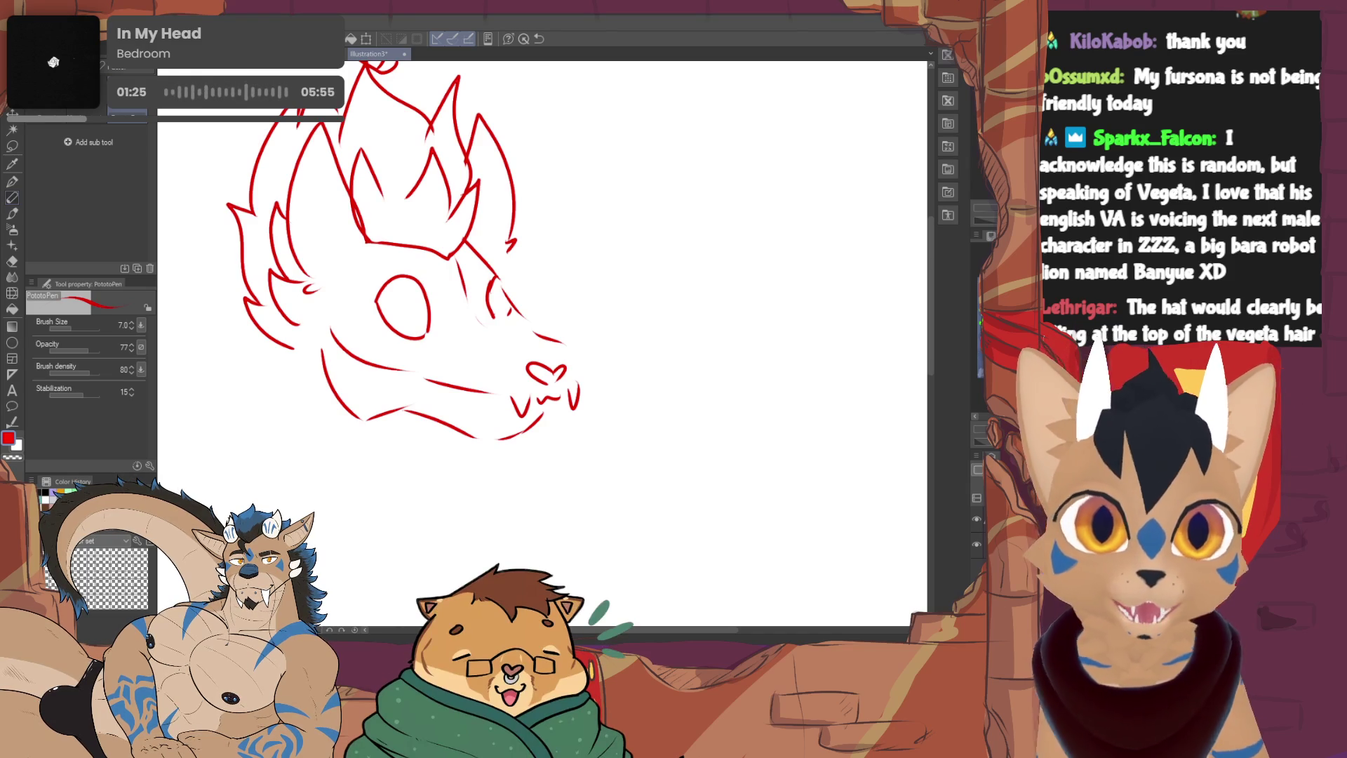
Extend the jaw lines and redraw the lower jaw curve
mouse_move(402, 306)
mouse_down()
mouse_move(449, 359)
mouse_move(489, 445)
mouse_up()
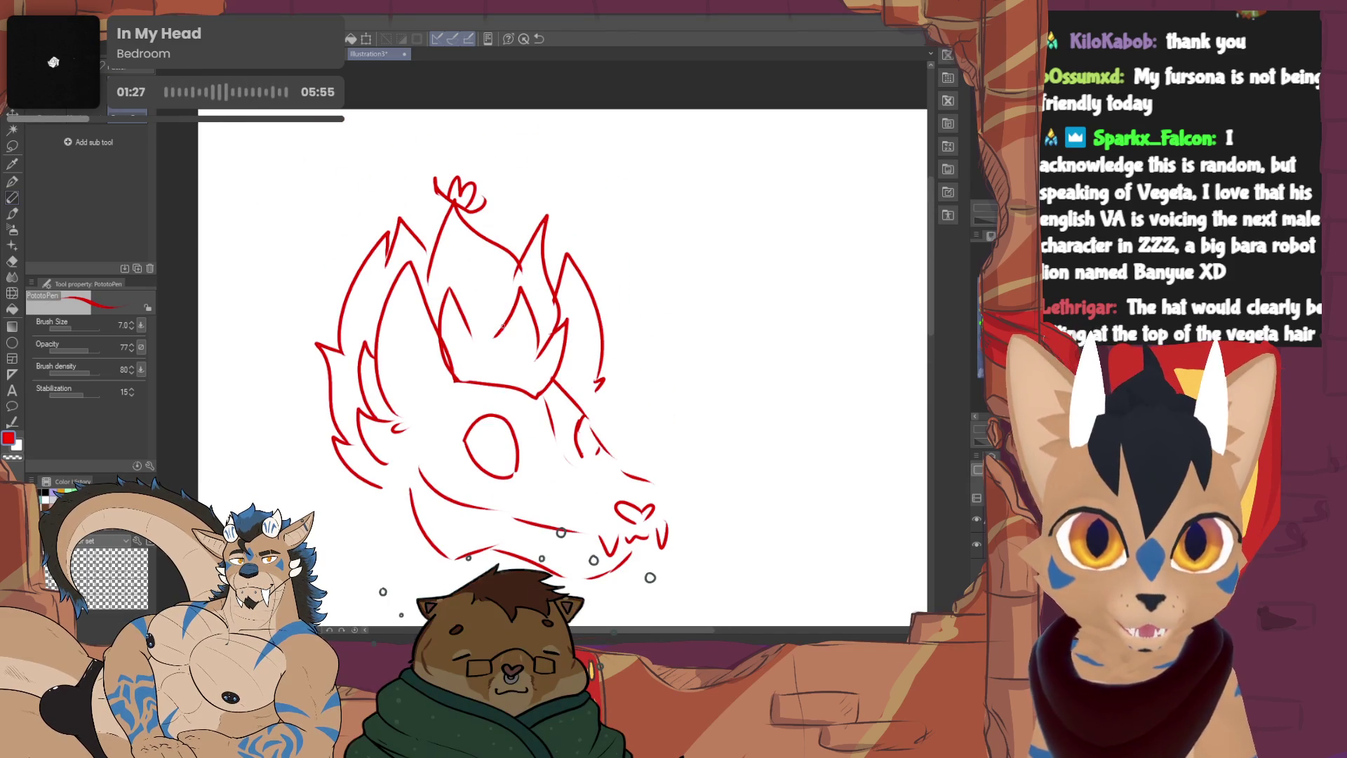
mouse_move(494, 337)
mouse_down()
mouse_move(481, 356)
mouse_move(537, 359)
mouse_up()
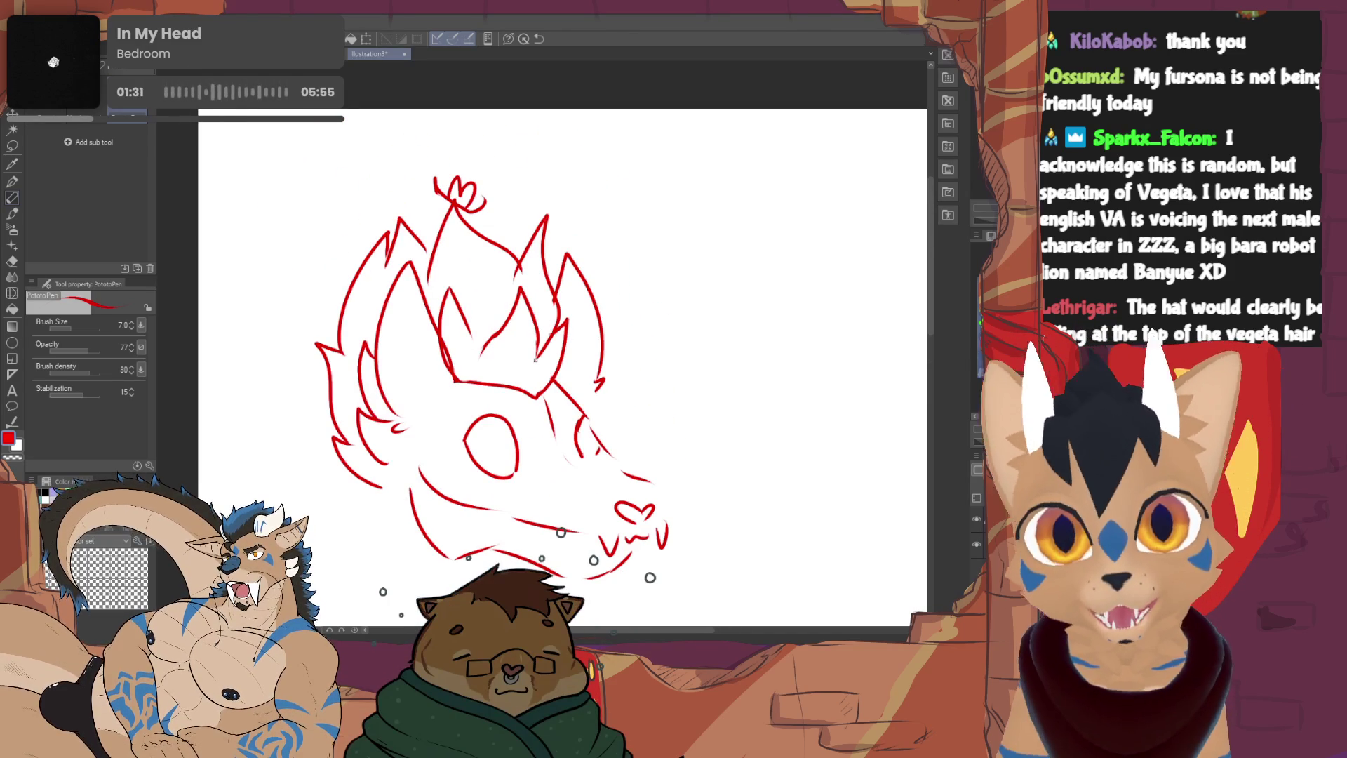
scroll(536, 360, down, 5)
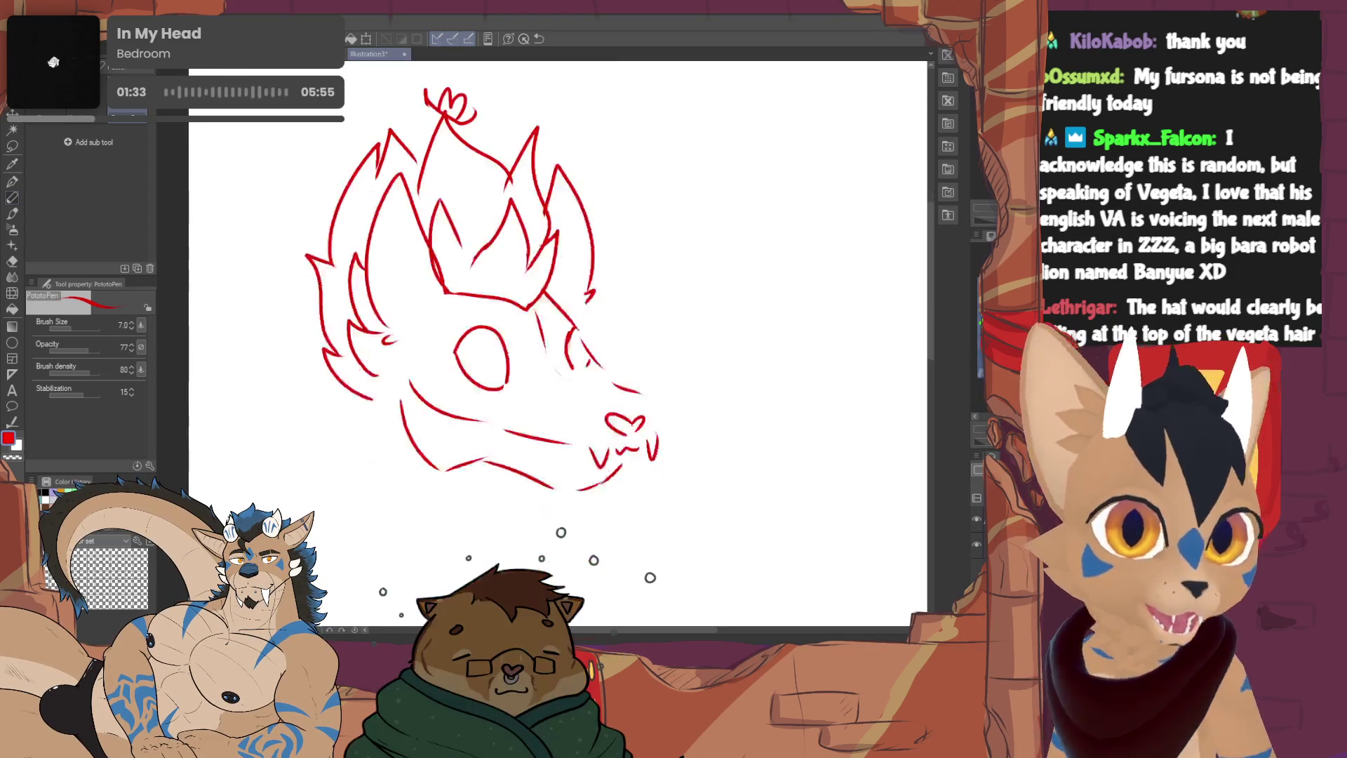
key(ctrl+z)
drag(404, 363, 505, 432)
scroll(528, 427, down, 2)
scroll(491, 393, up, 3)
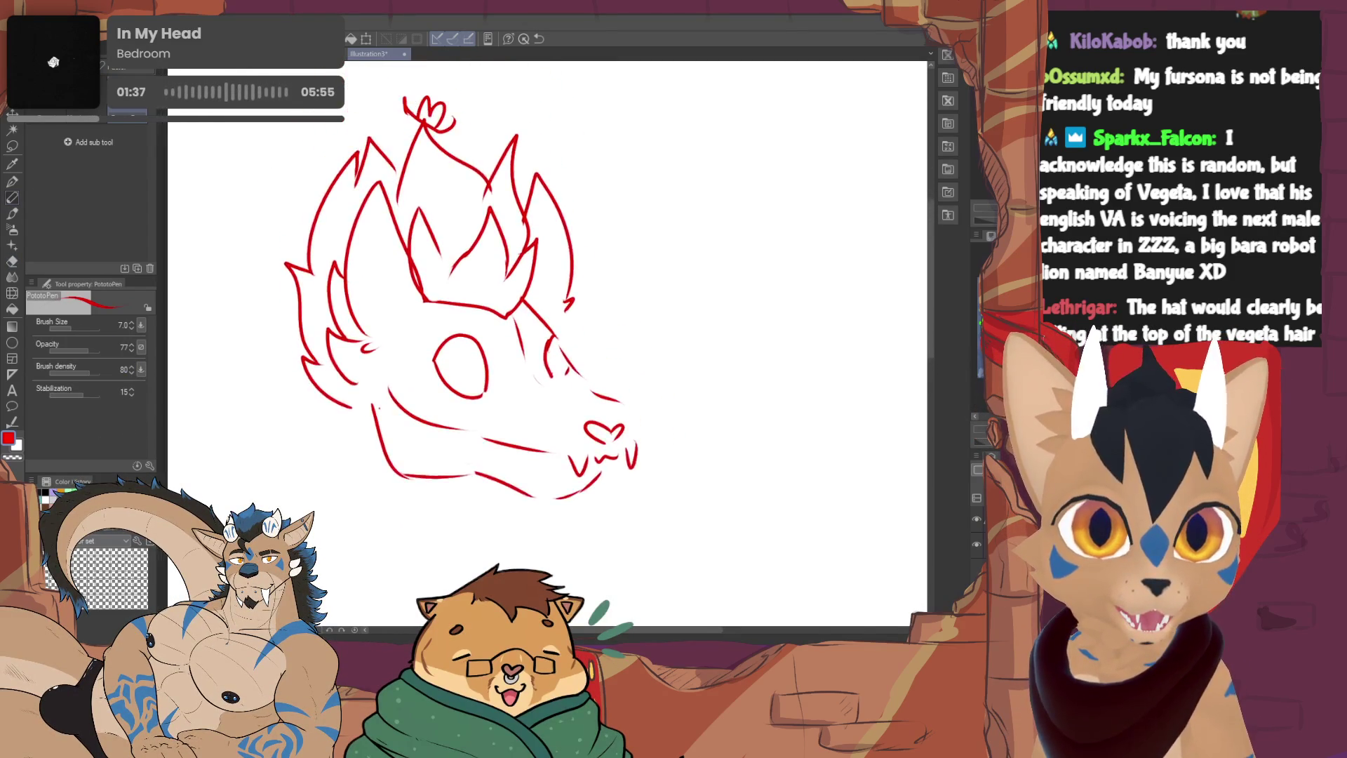
At brush size 5.0, add pupils and hatch-shade both eyes
mouse_move(433, 354)
mouse_down()
mouse_move(471, 379)
mouse_move(441, 394)
mouse_up()
key(ctrl+z)
key(ctrl+z)
key(ctrl+z)
key(ctrl+z)
click(132, 328)
click(131, 327)
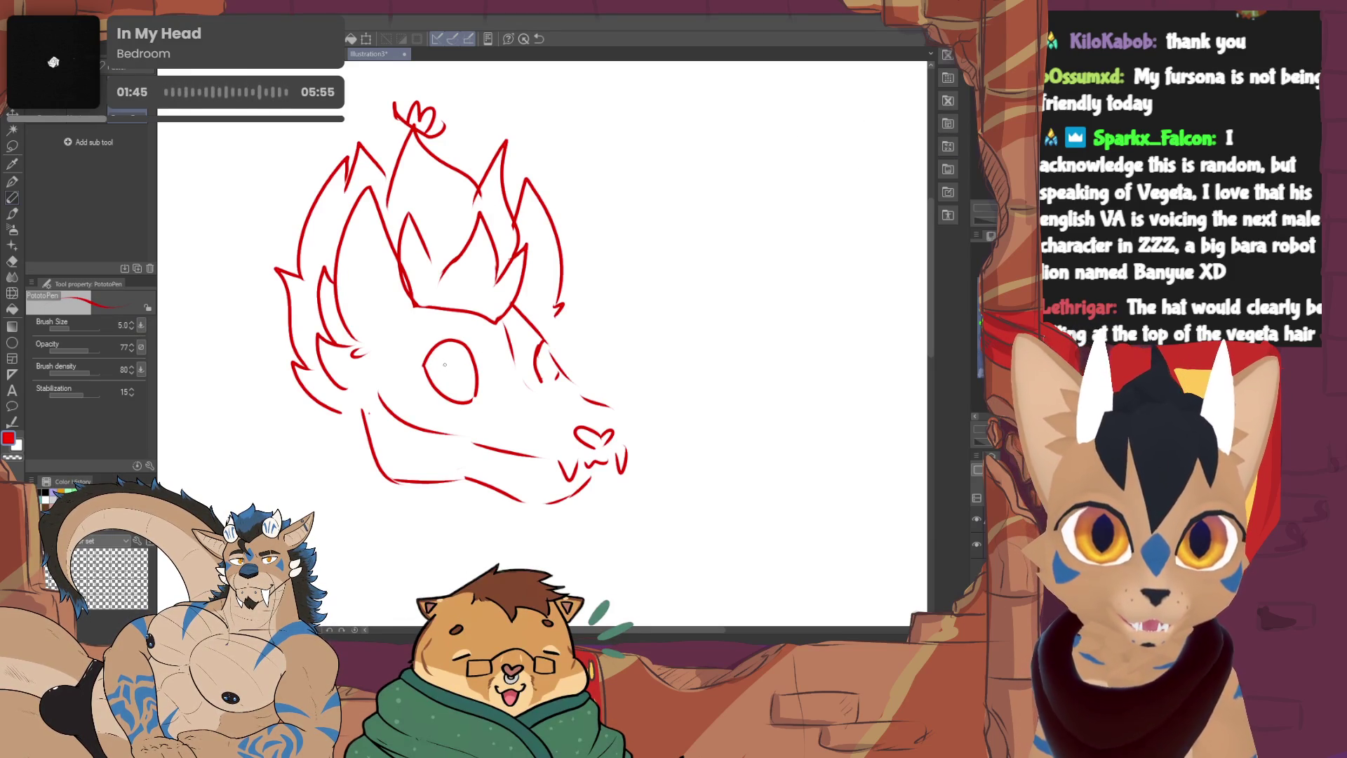
drag(445, 362, 444, 370)
key(ctrl+z)
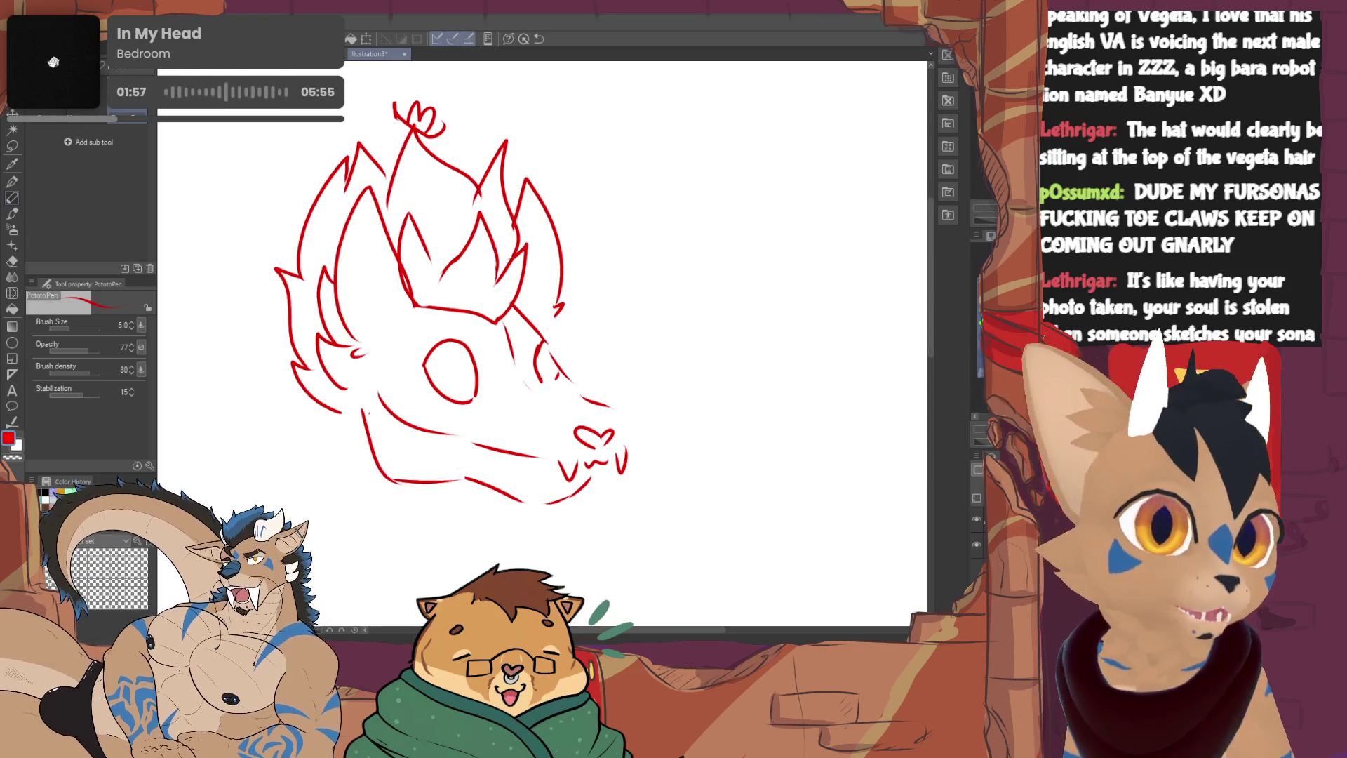
drag(456, 364, 463, 385)
drag(541, 356, 544, 372)
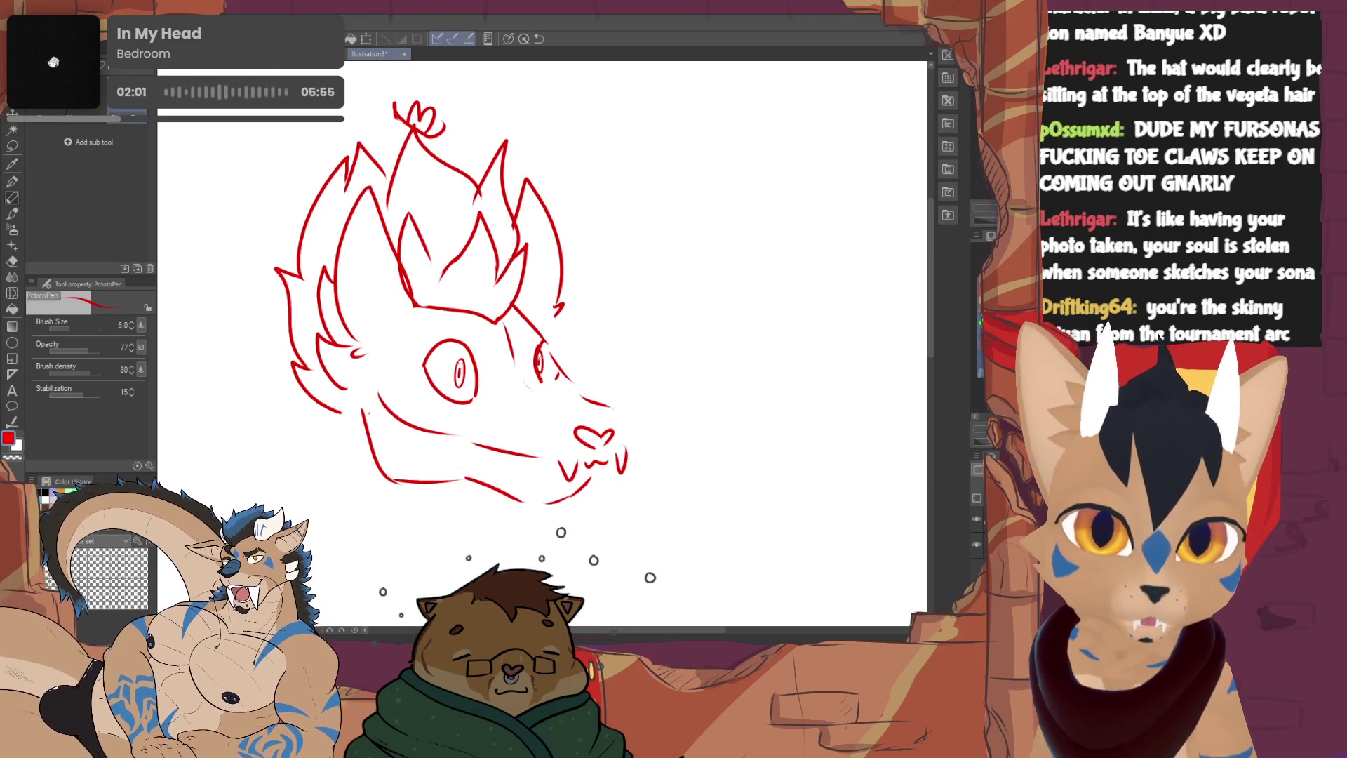
mouse_move(436, 349)
mouse_down()
mouse_move(453, 392)
mouse_move(466, 403)
mouse_move(474, 390)
mouse_up()
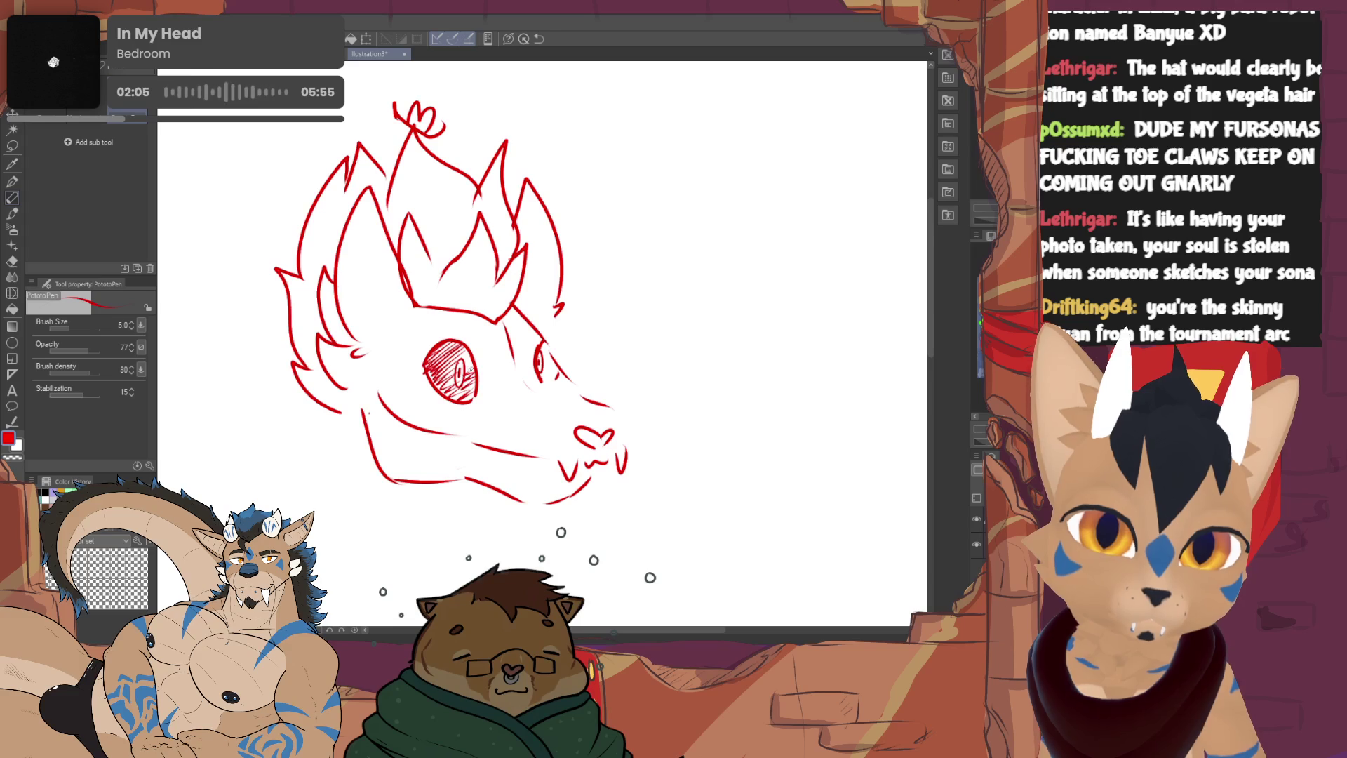
mouse_move(547, 363)
mouse_down()
mouse_move(540, 377)
mouse_move(559, 378)
mouse_move(545, 360)
mouse_up()
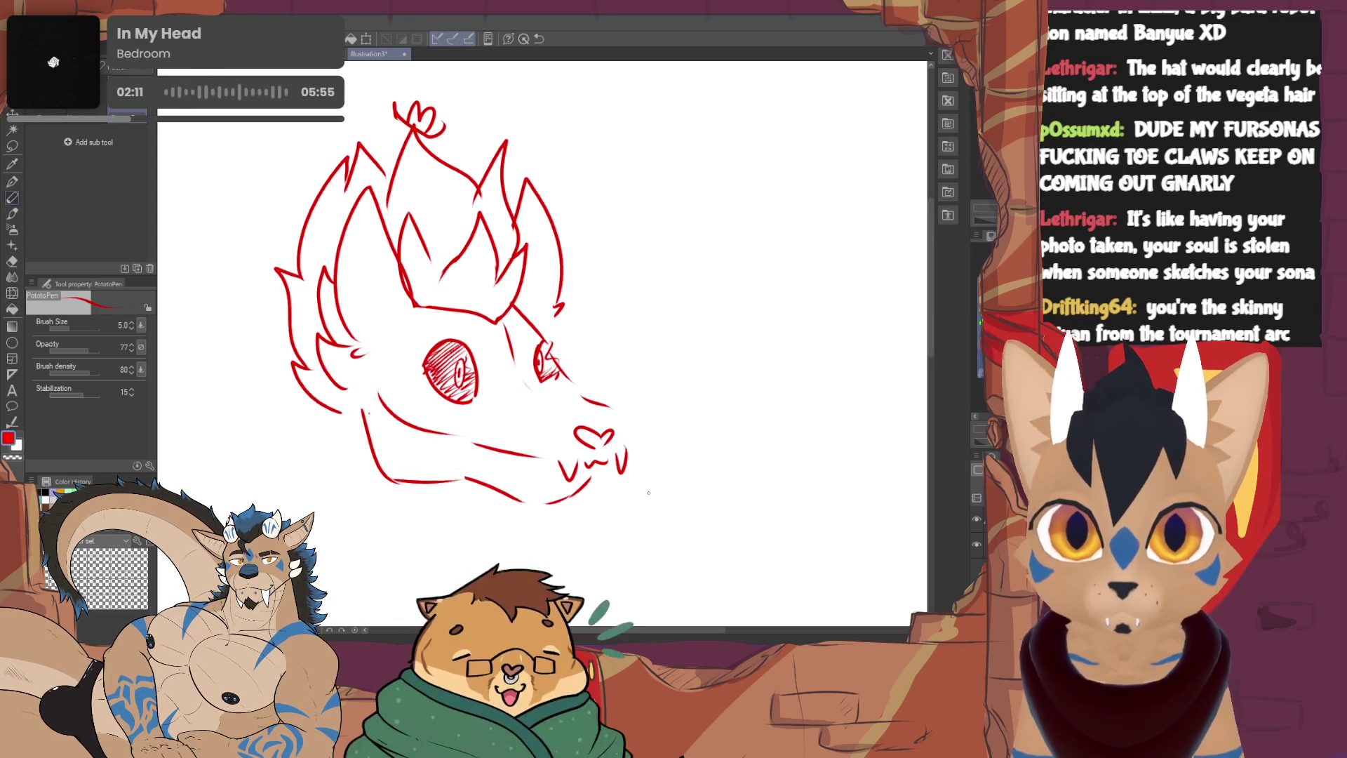
Try a tongue below the mouth, undo it, and draw a small heart-shaped nose
mouse_move(579, 472)
mouse_down()
mouse_move(589, 540)
mouse_move(624, 484)
mouse_move(620, 466)
mouse_move(606, 509)
mouse_up()
key(ctrl+z)
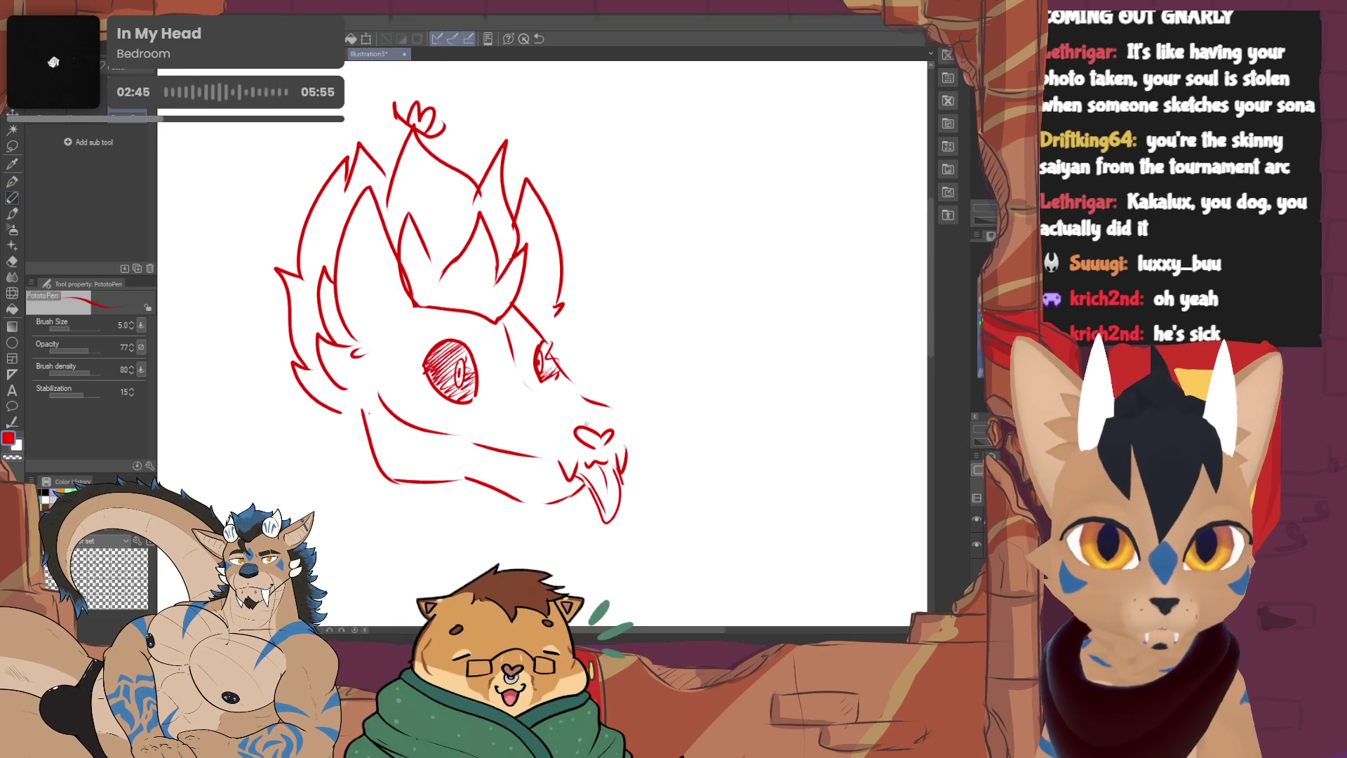
key(e)
key(p)
drag(589, 426, 596, 442)
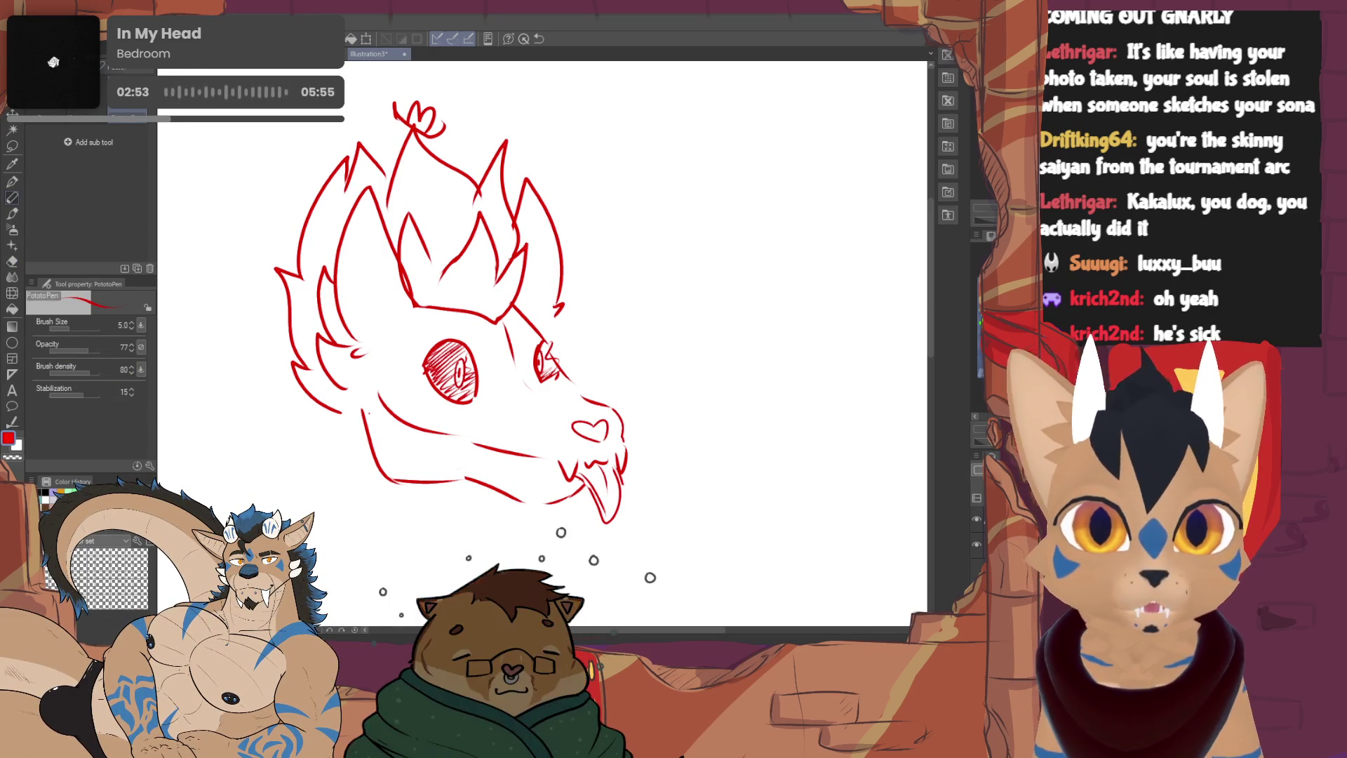
scroll(656, 346, up, 2)
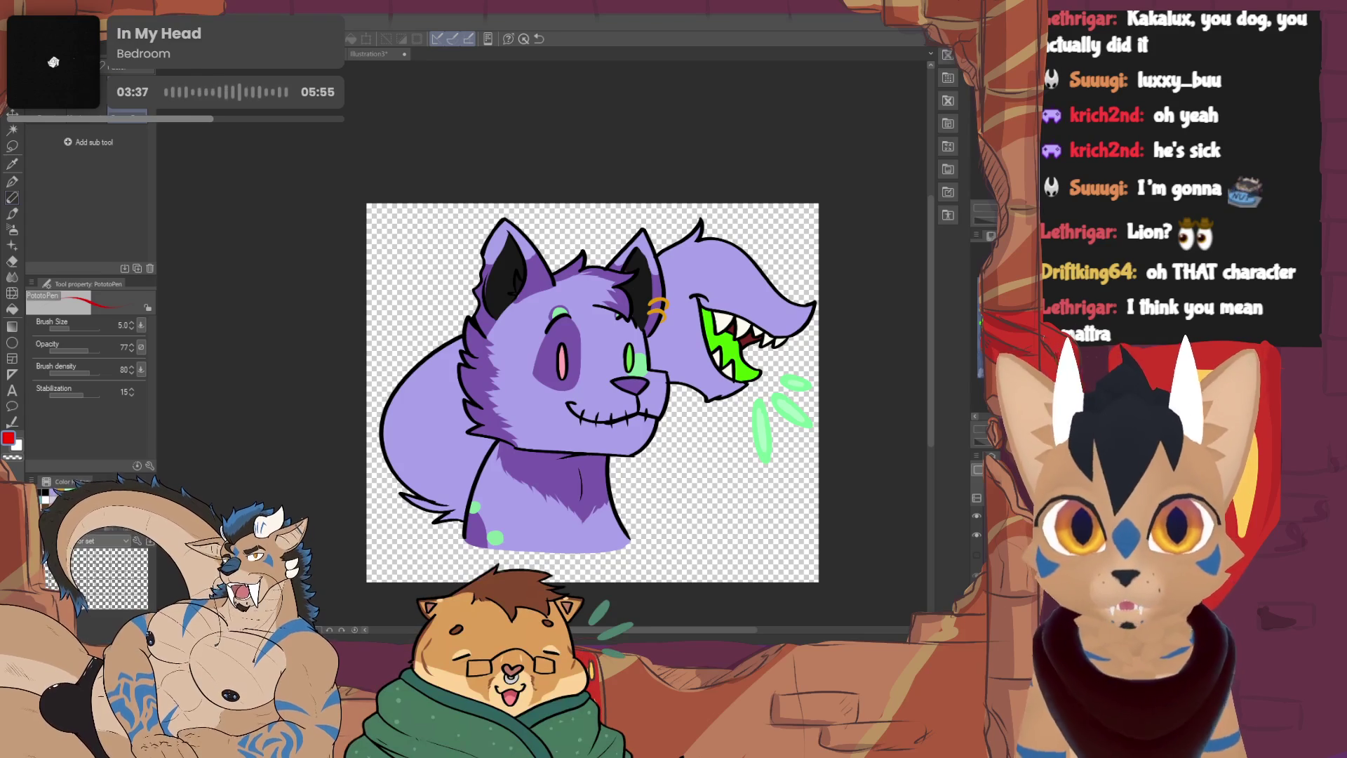
click(391, 53)
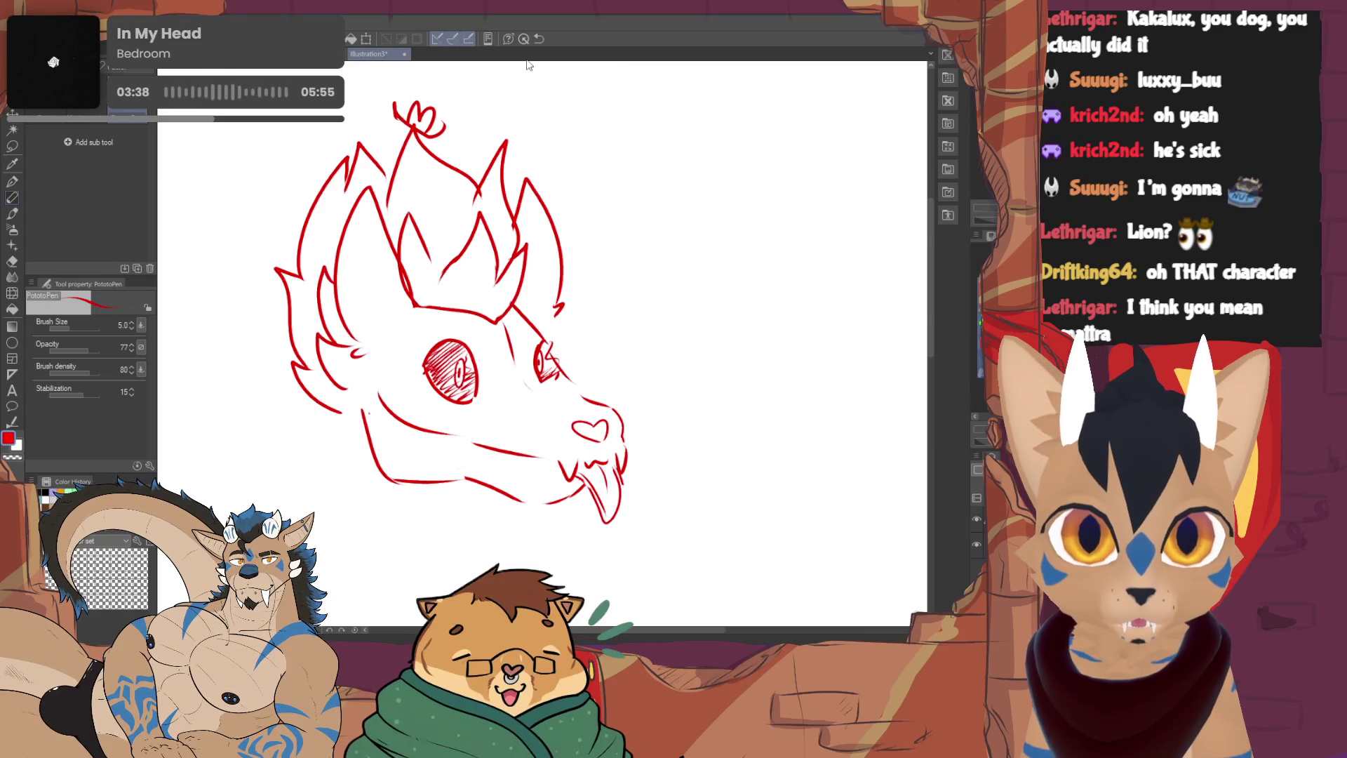
Fit the whole page in the window, then zoom in on the canvas
key(ctrl+0)
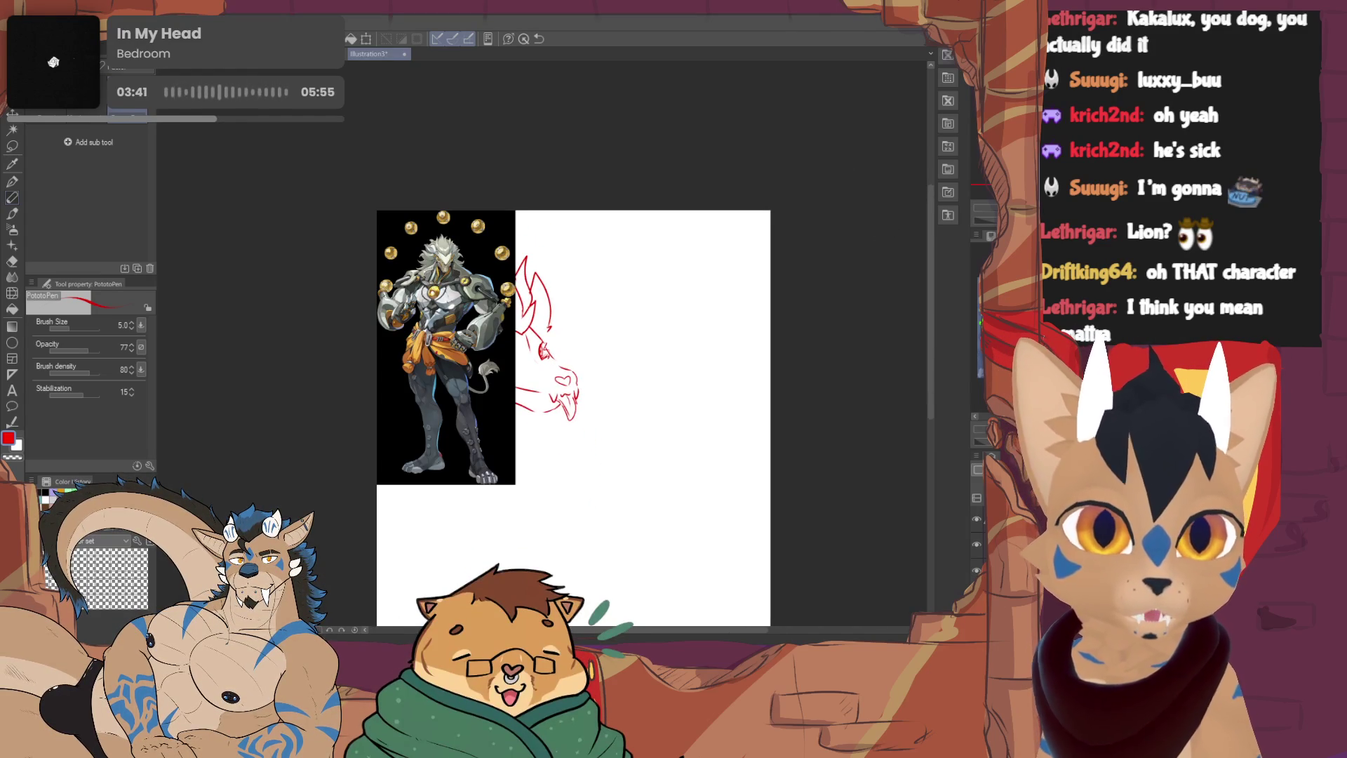
scroll(466, 379, up, 3)
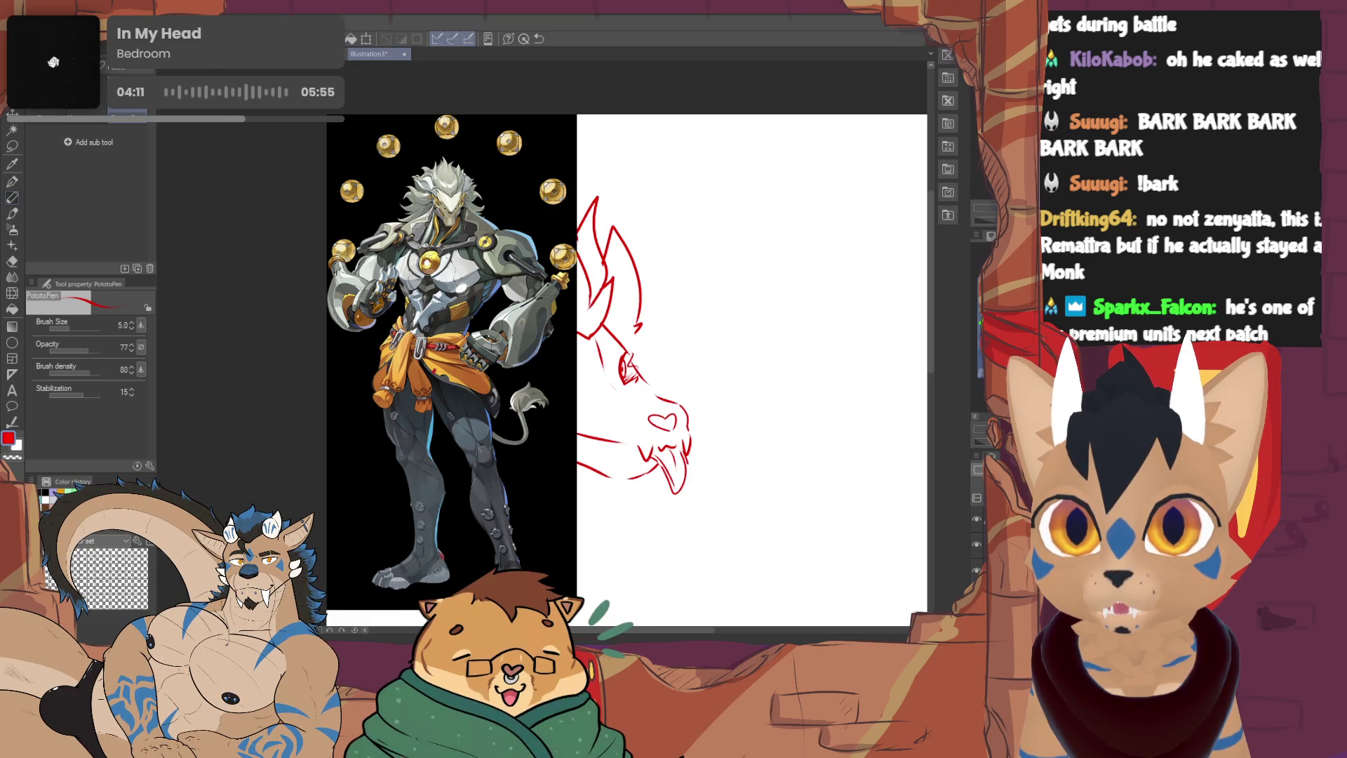
Sketch a small face doodle with two ovals, an underline and hatching above
mouse_move(742, 290)
mouse_down()
mouse_move(742, 303)
mouse_move(744, 289)
mouse_move(817, 285)
mouse_up()
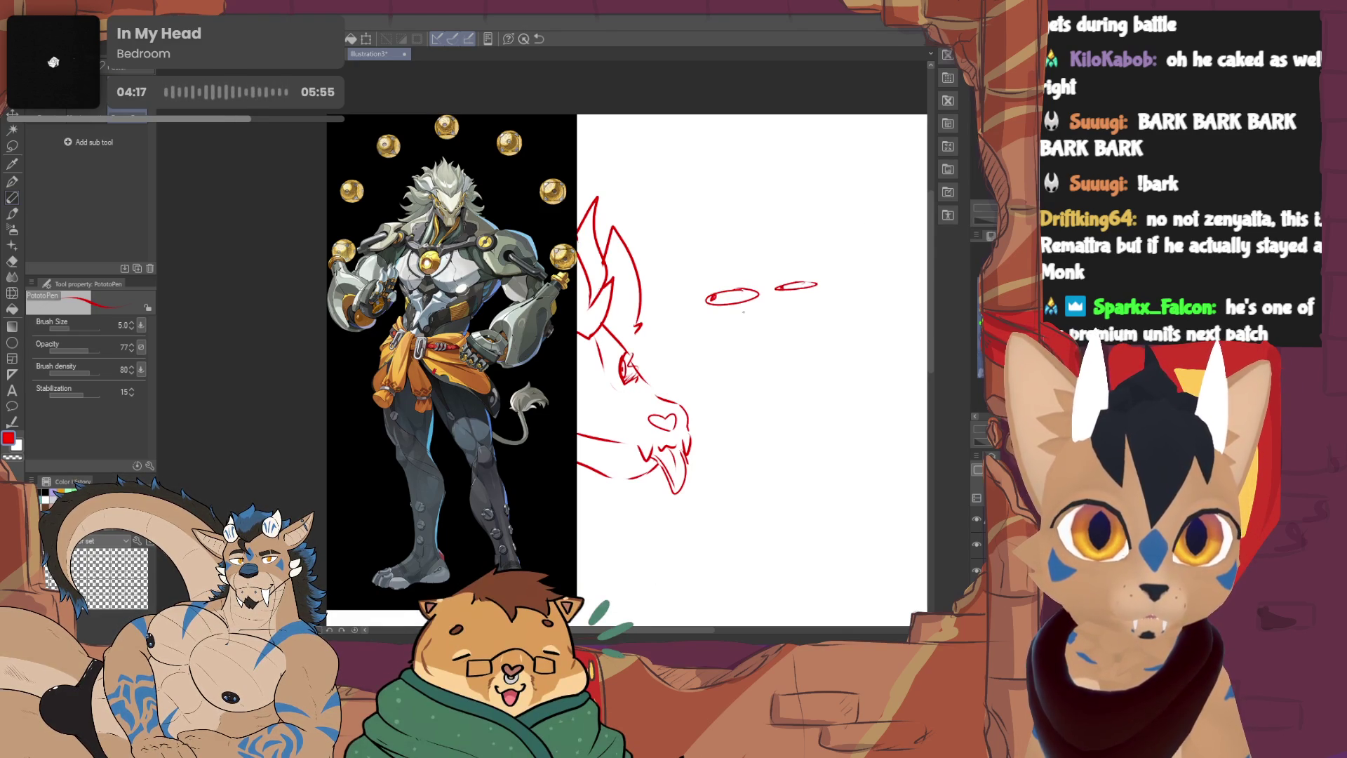
mouse_move(726, 313)
mouse_down()
mouse_move(814, 295)
mouse_move(719, 310)
mouse_up()
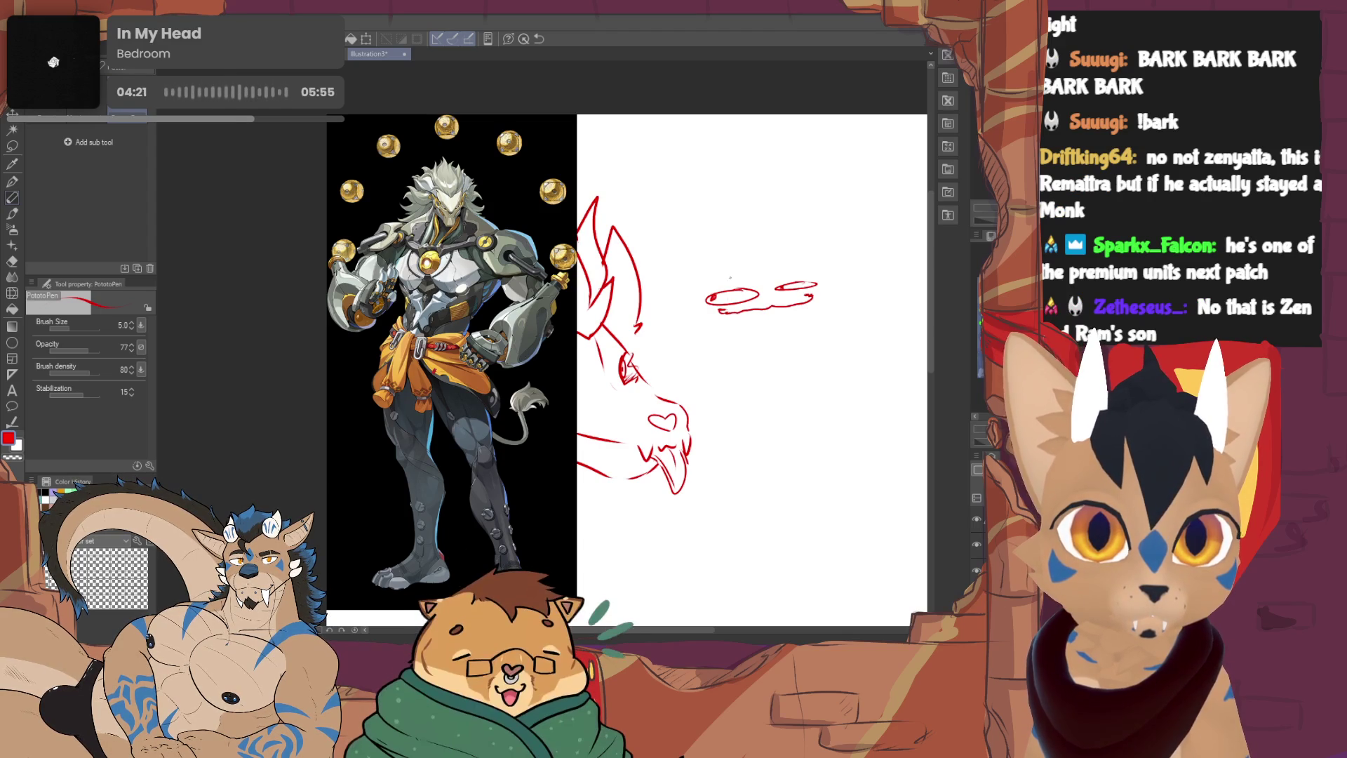
mouse_move(715, 272)
mouse_down()
mouse_move(752, 285)
mouse_move(800, 264)
mouse_move(697, 281)
mouse_move(764, 252)
mouse_up()
drag(798, 255, 804, 252)
drag(672, 317, 833, 287)
Add a U-shaped mouth with a heart and small strokes, undoing the large surrounding oval
mouse_move(726, 312)
mouse_down()
mouse_move(805, 313)
mouse_move(774, 336)
mouse_up()
mouse_move(774, 337)
mouse_down()
mouse_move(790, 306)
mouse_move(745, 337)
mouse_up()
drag(624, 302, 641, 305)
drag(765, 287, 784, 283)
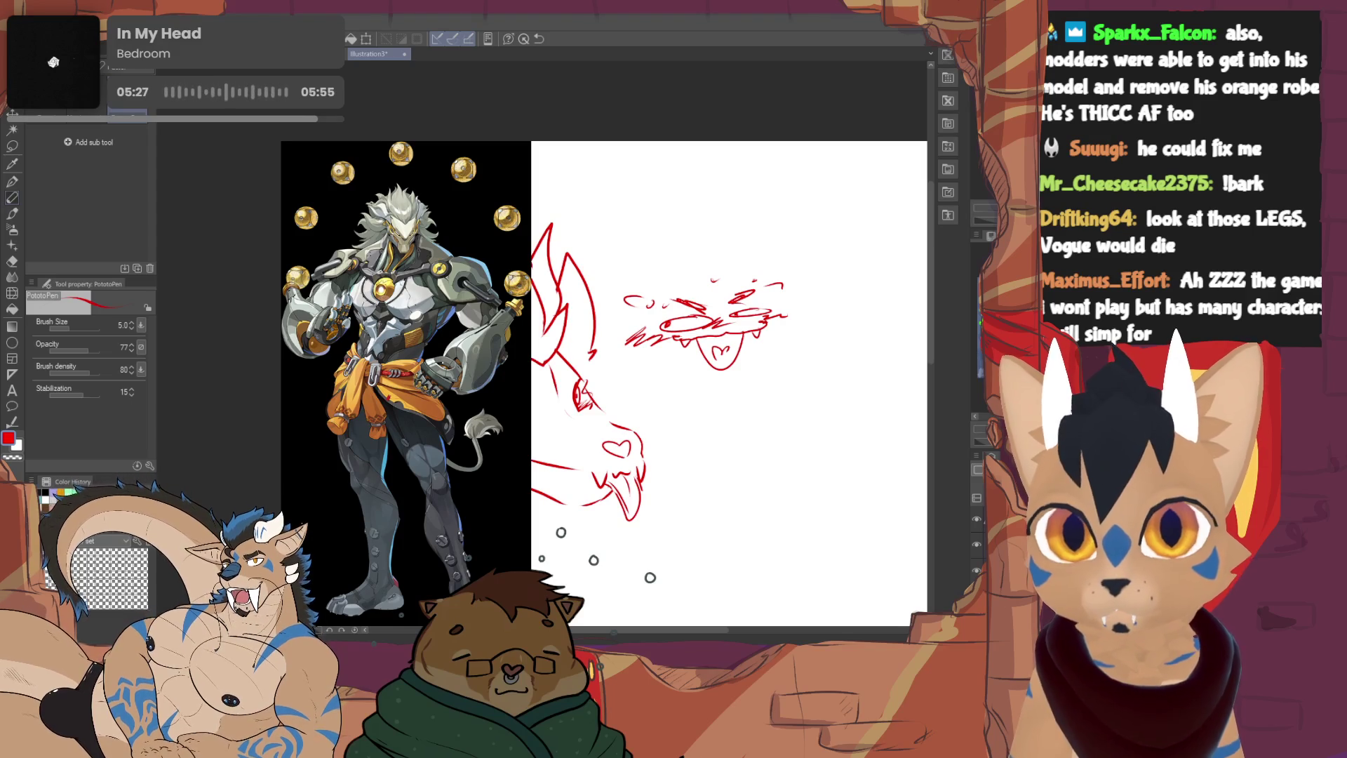
mouse_move(691, 249)
mouse_down()
mouse_move(677, 251)
mouse_move(630, 351)
mouse_move(730, 405)
mouse_up()
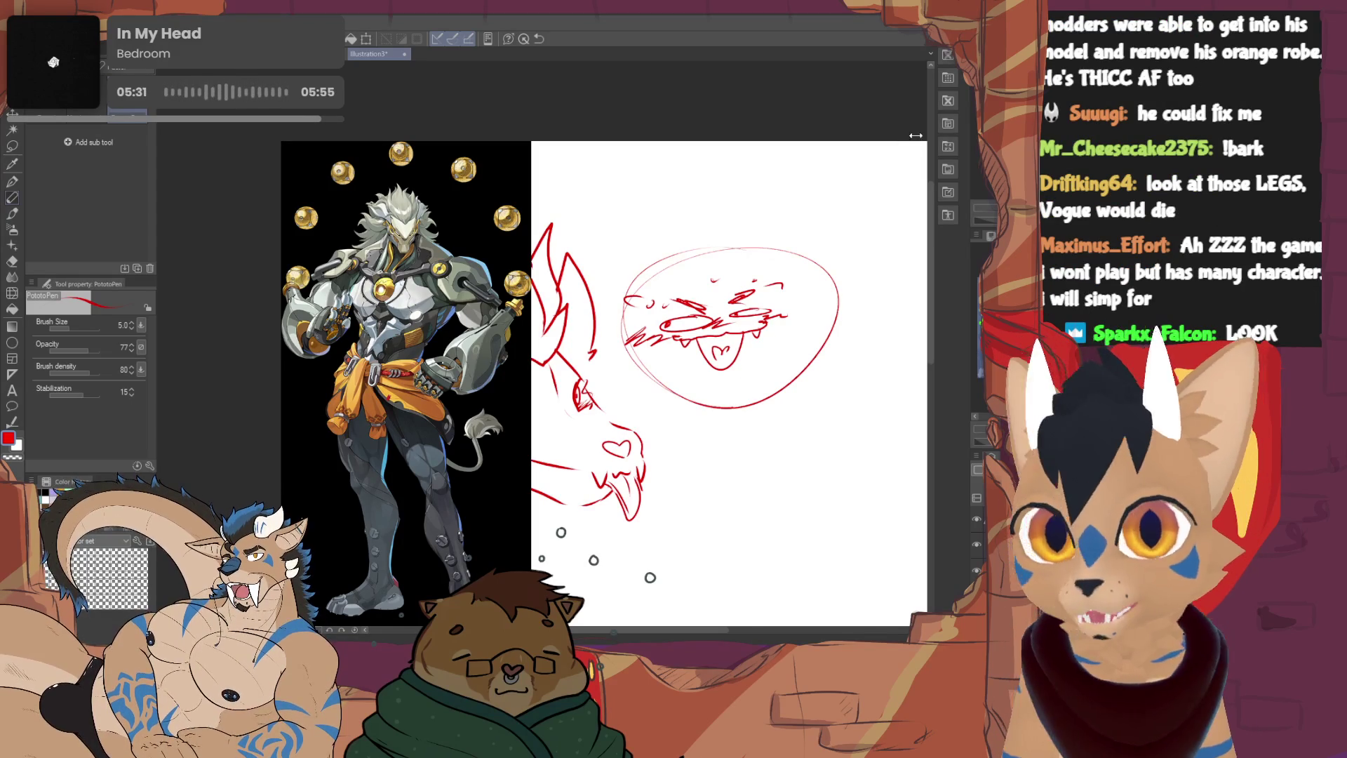
key(ctrl+z)
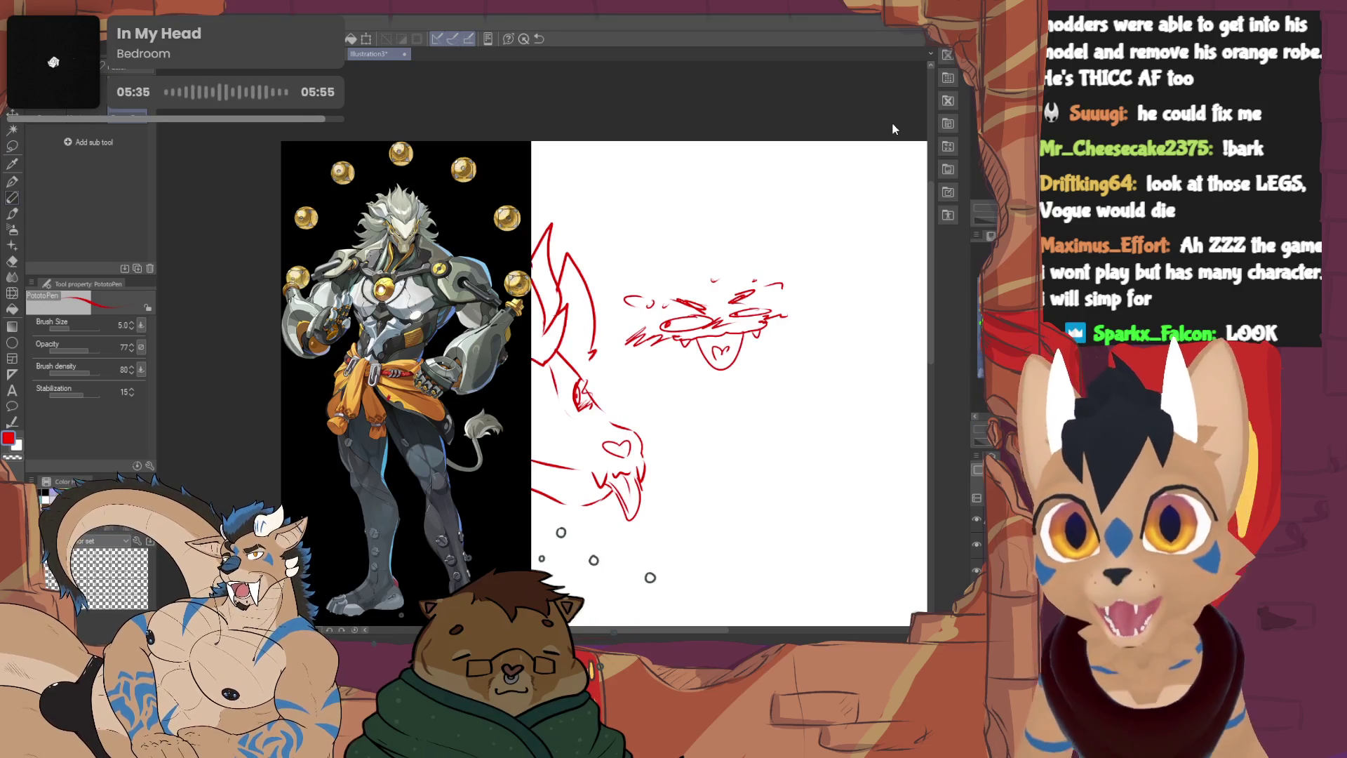
Erase the reference and face doodle, then delete the whole canine head sketch
key(e)
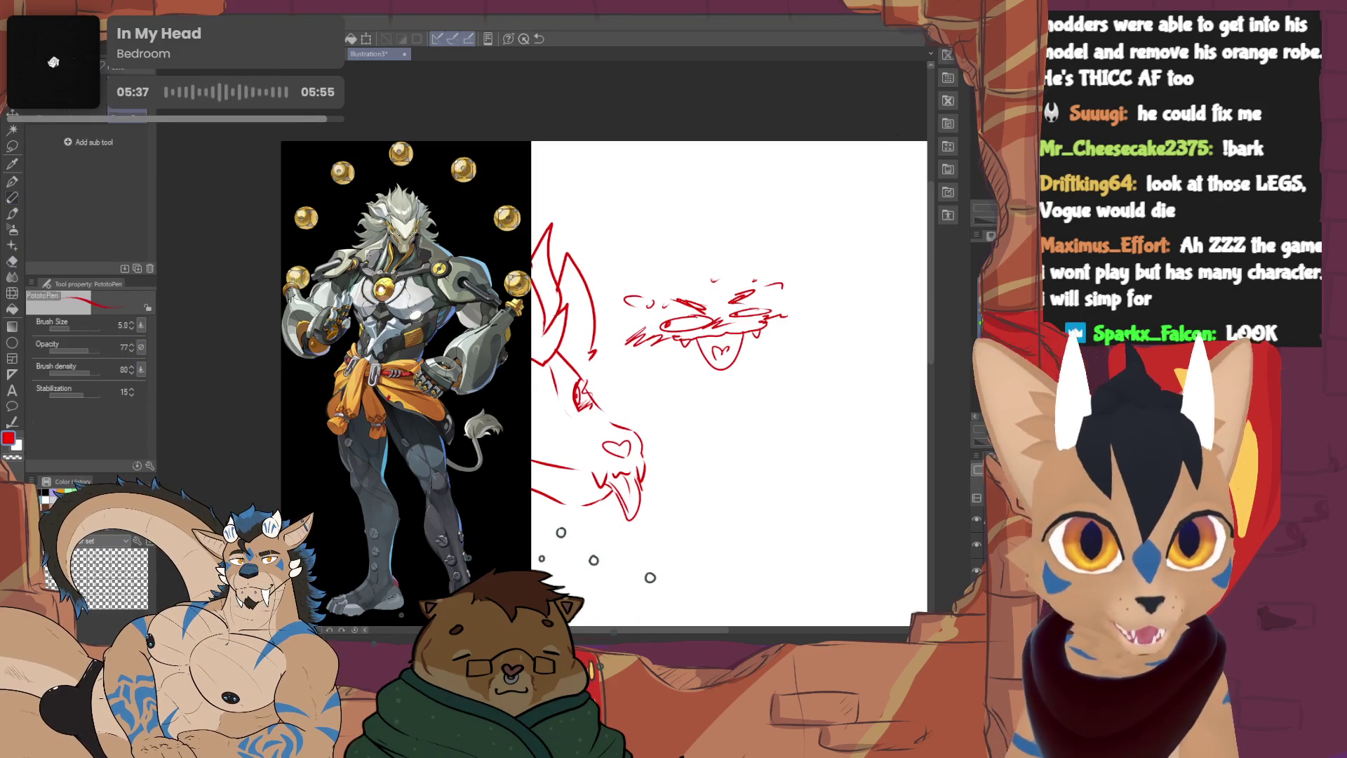
key(p)
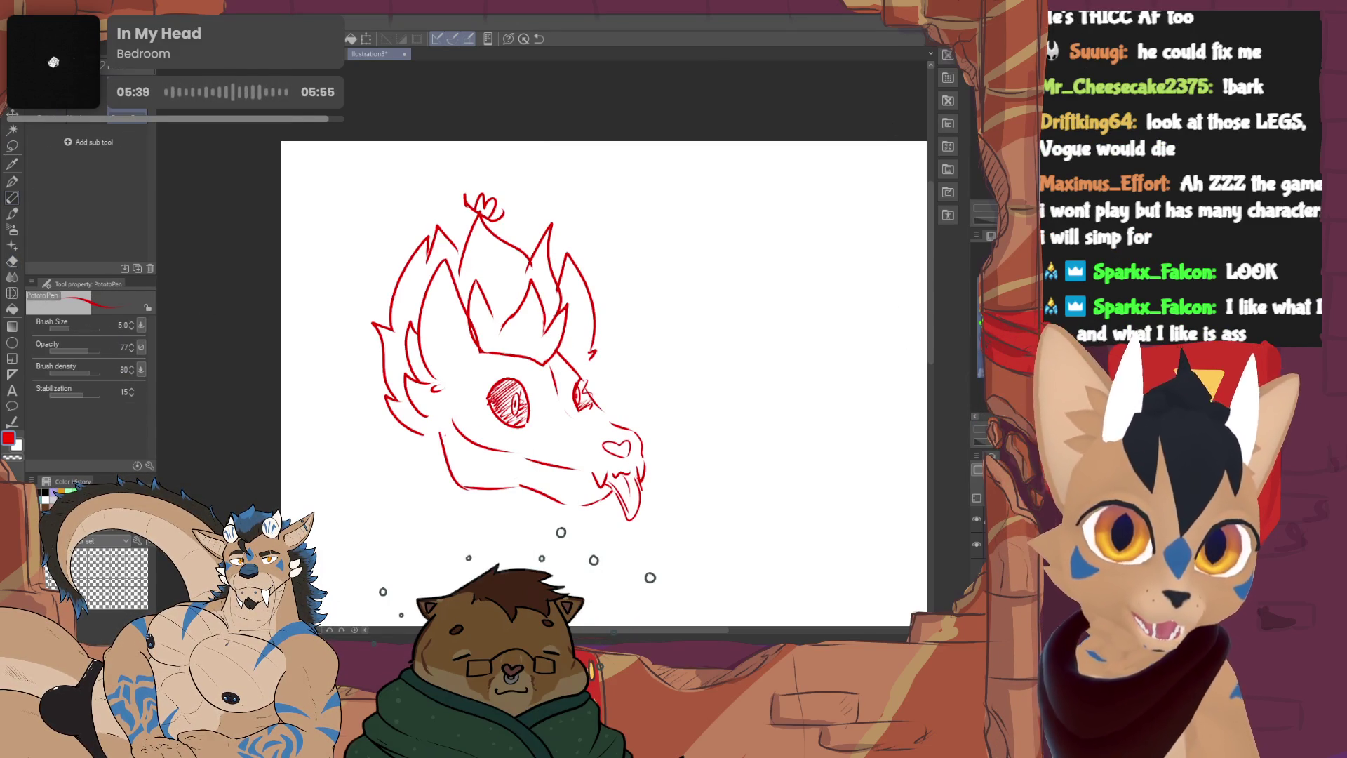
drag(604, 382, 508, 349)
key(Delete)
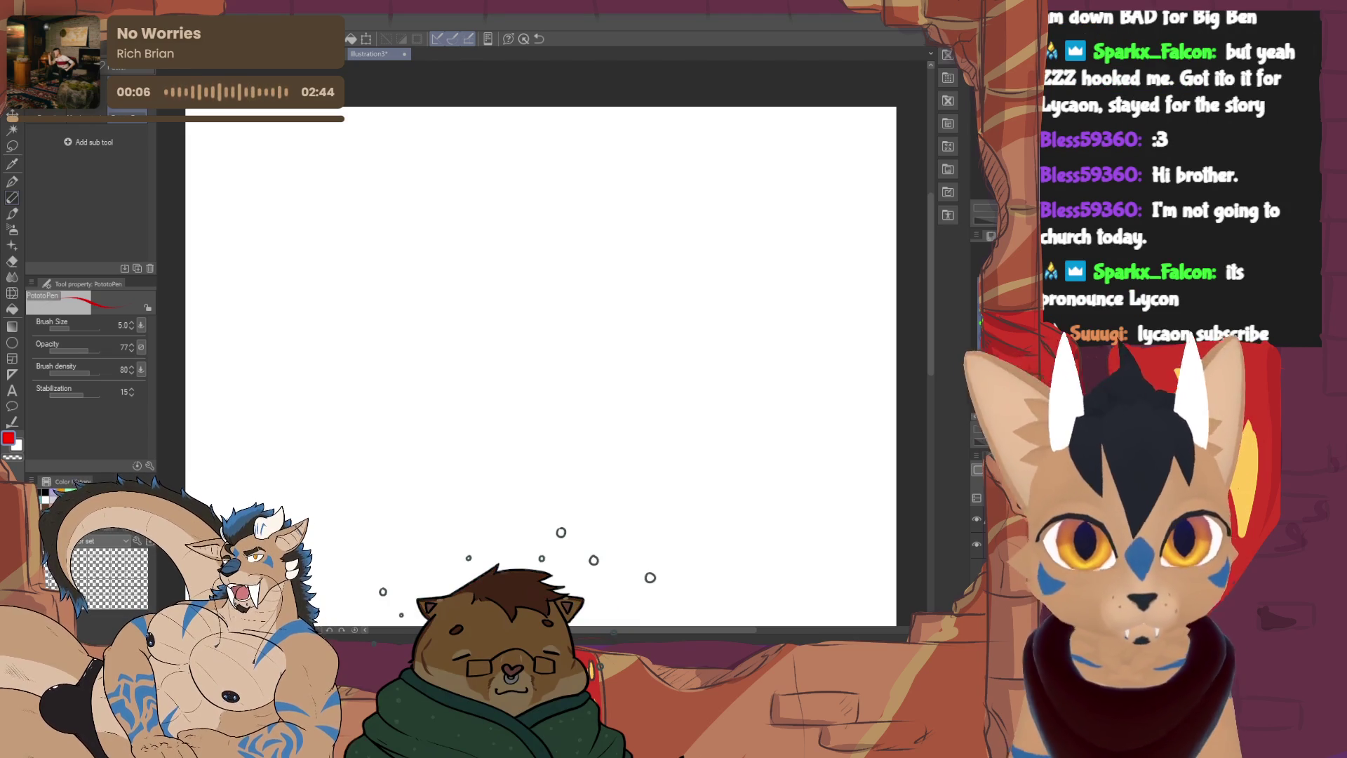
scroll(541, 344, up, 2)
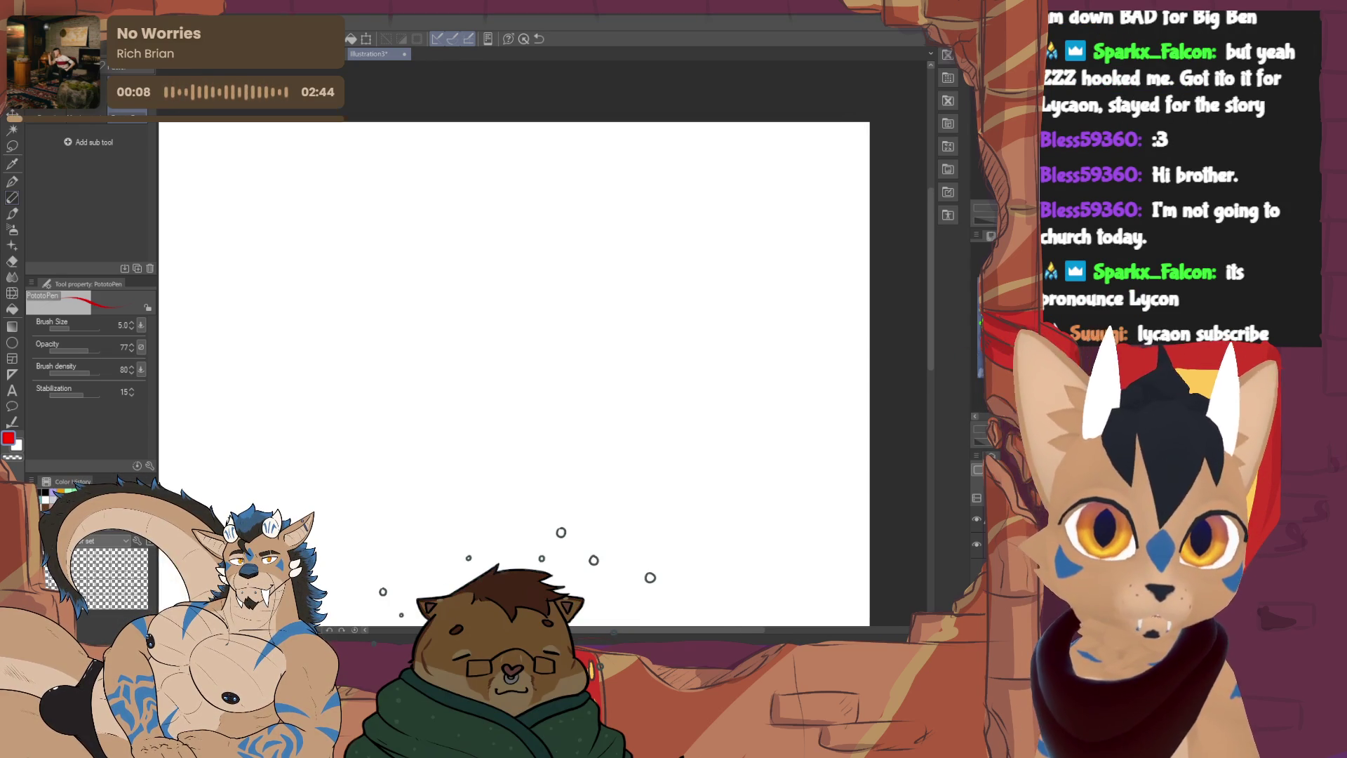
Fit the canvas to the window and handwrite 'Meow' with a heart below
key(ctrl+0)
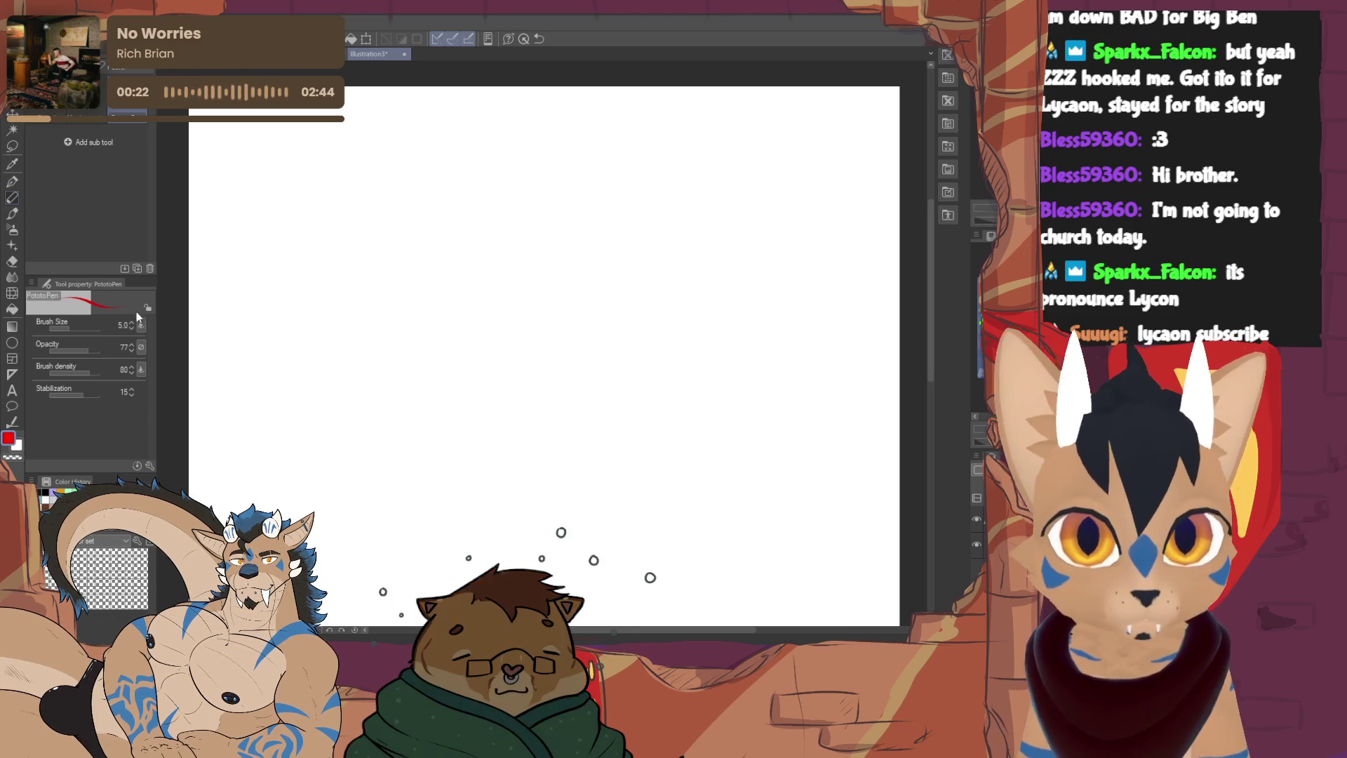
mouse_move(385, 198)
mouse_down()
mouse_move(372, 249)
mouse_move(423, 242)
mouse_move(438, 205)
mouse_up()
mouse_move(429, 265)
mouse_down()
mouse_move(425, 279)
mouse_move(443, 265)
mouse_up()
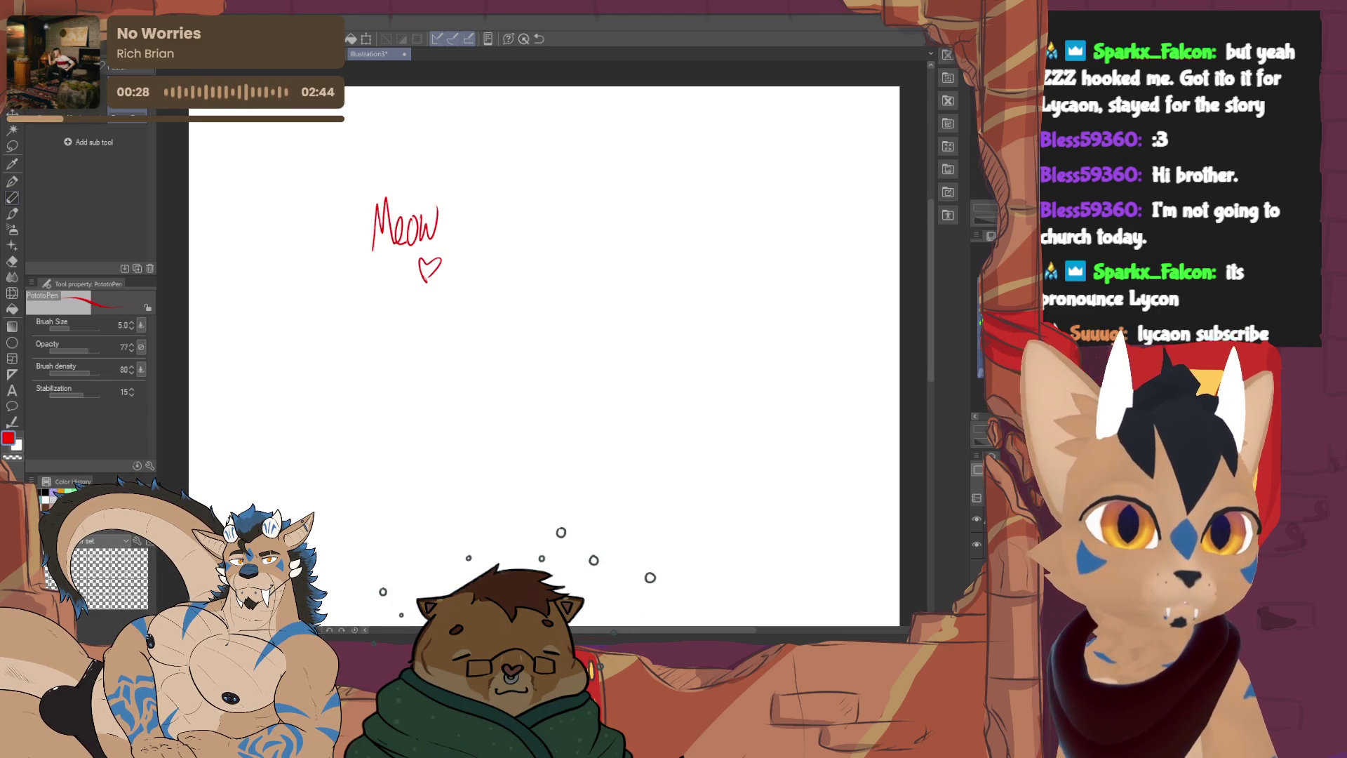
Undo the Meow and heart strokes, returning to the empty white page
key(ctrl+z)
key(ctrl+z)
key(ctrl+z)
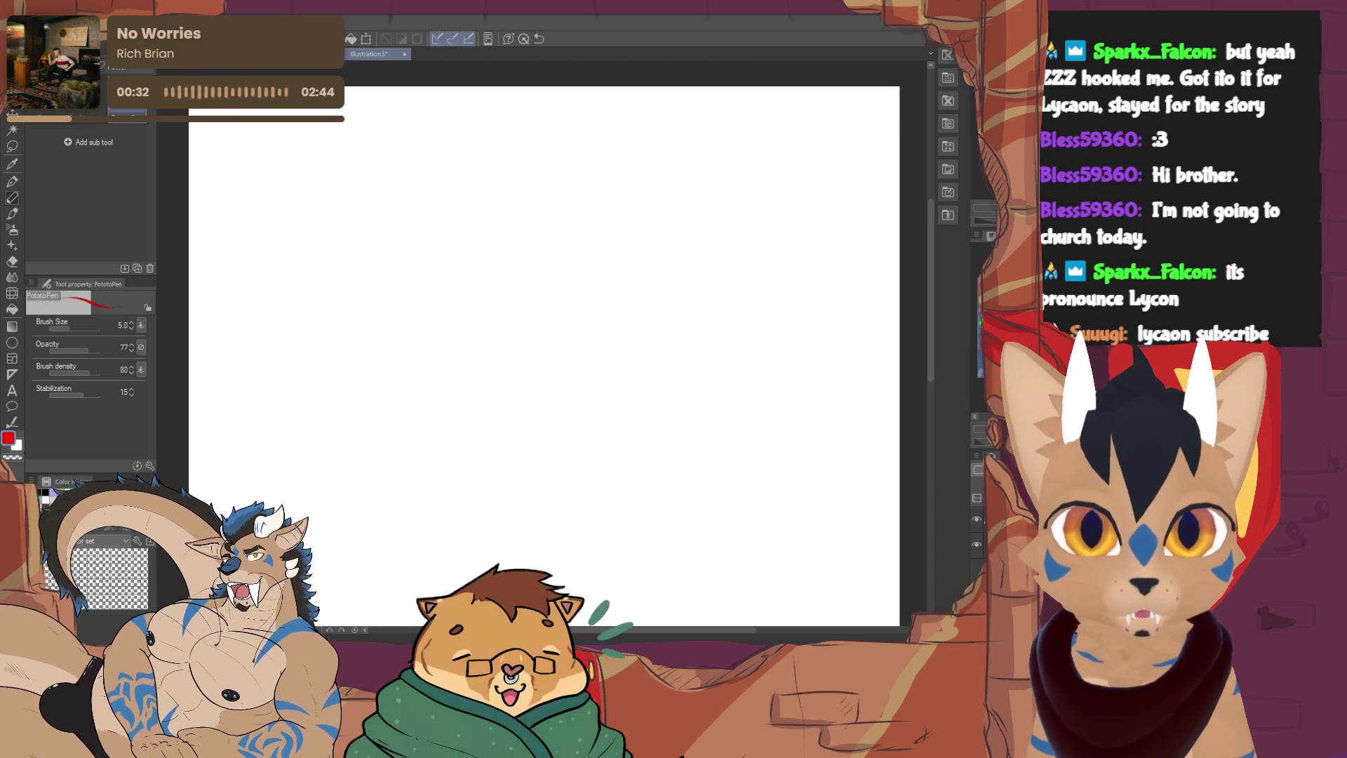
key(ctrl+z)
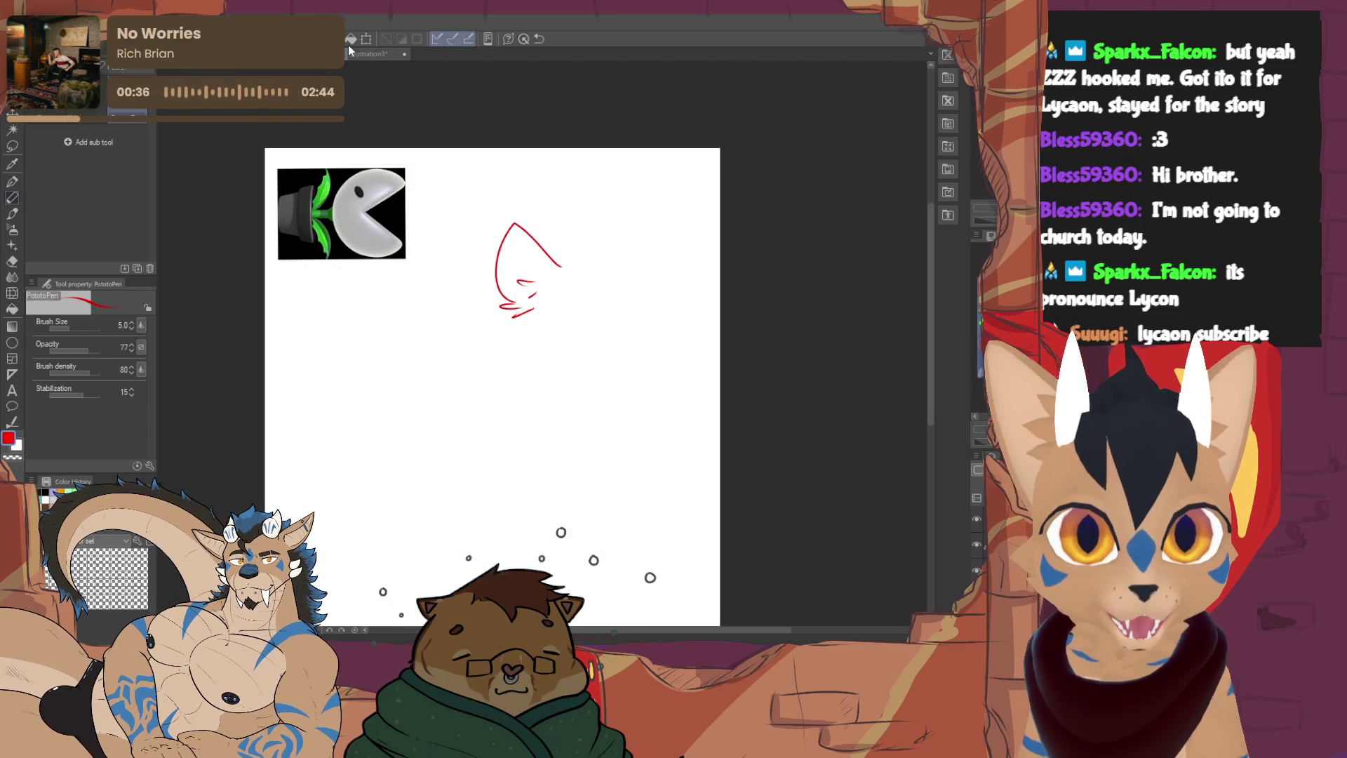
key(ctrl+z)
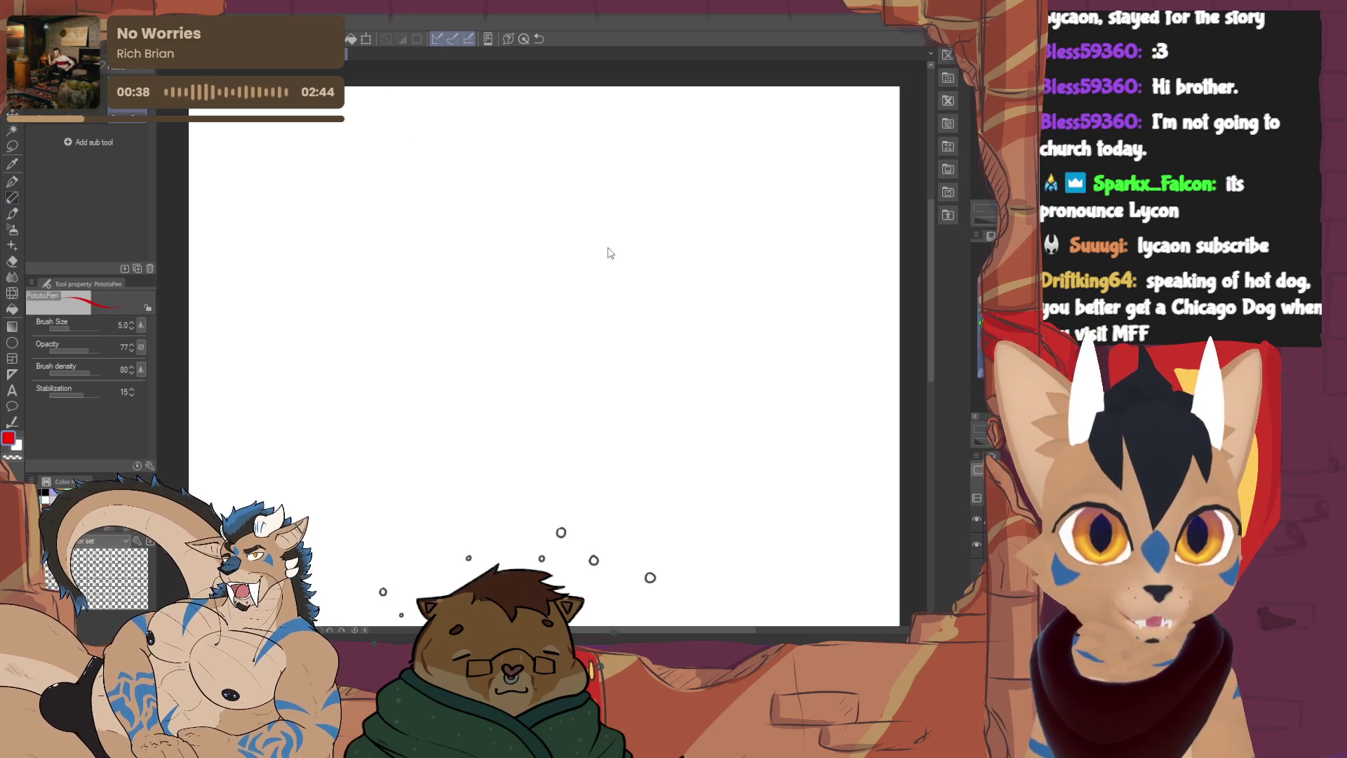